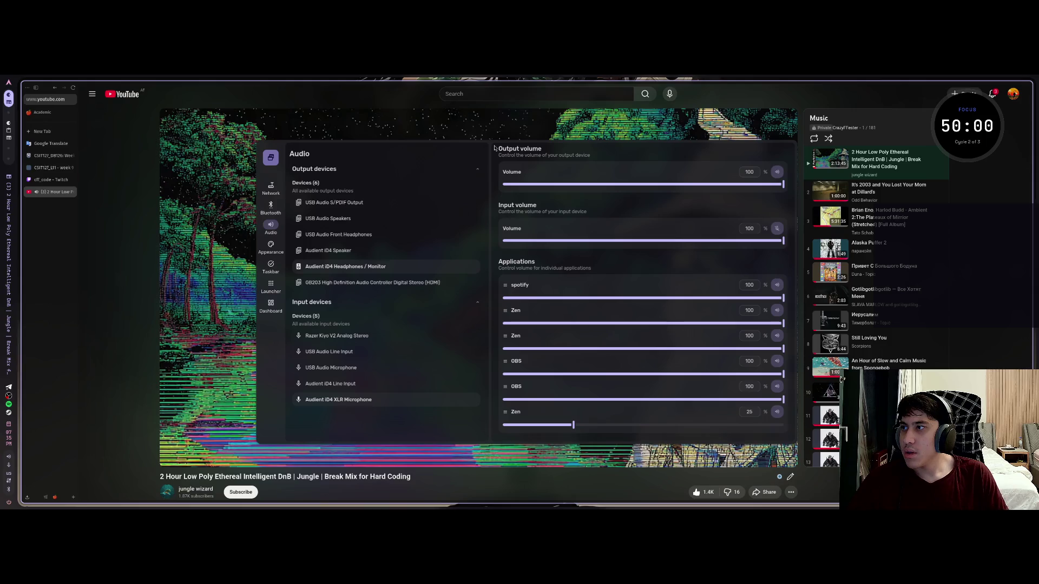
# Step: Start the 50-minute Pomodoro focus countdown and collapse it to the compact round display
pyautogui.press('super+p')
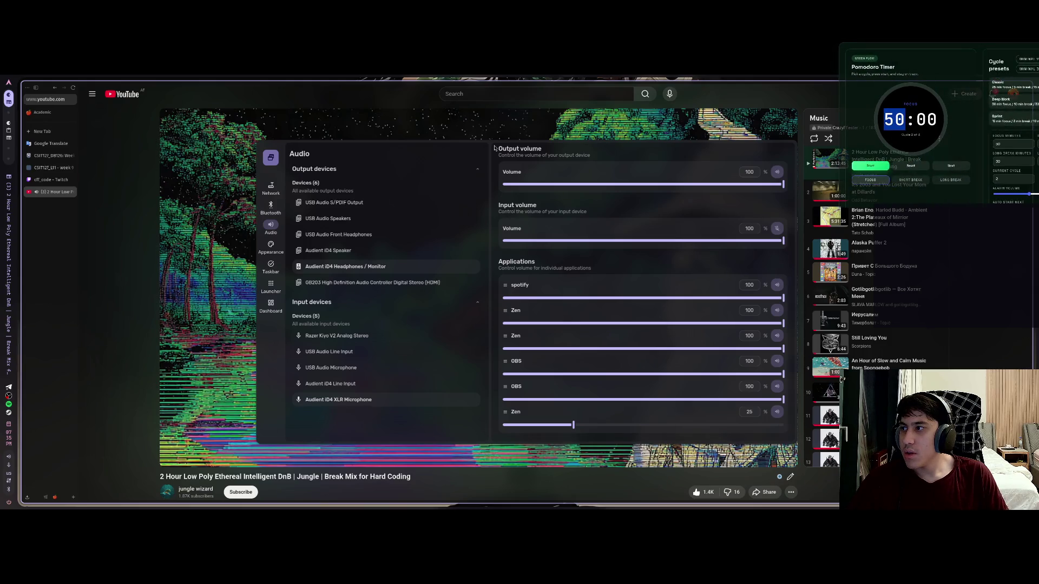
pyautogui.press('space')
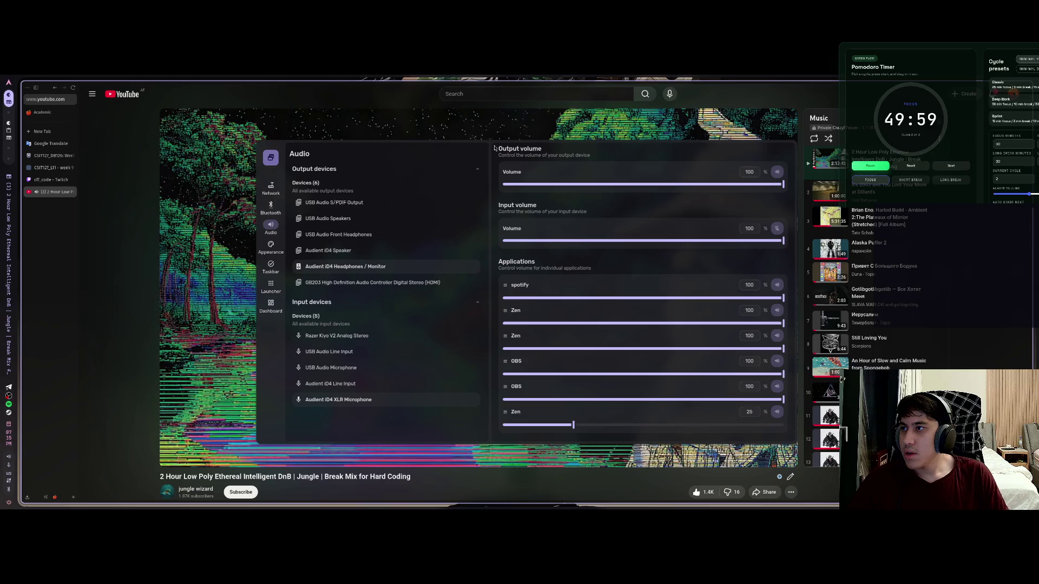
pyautogui.press('Escape')
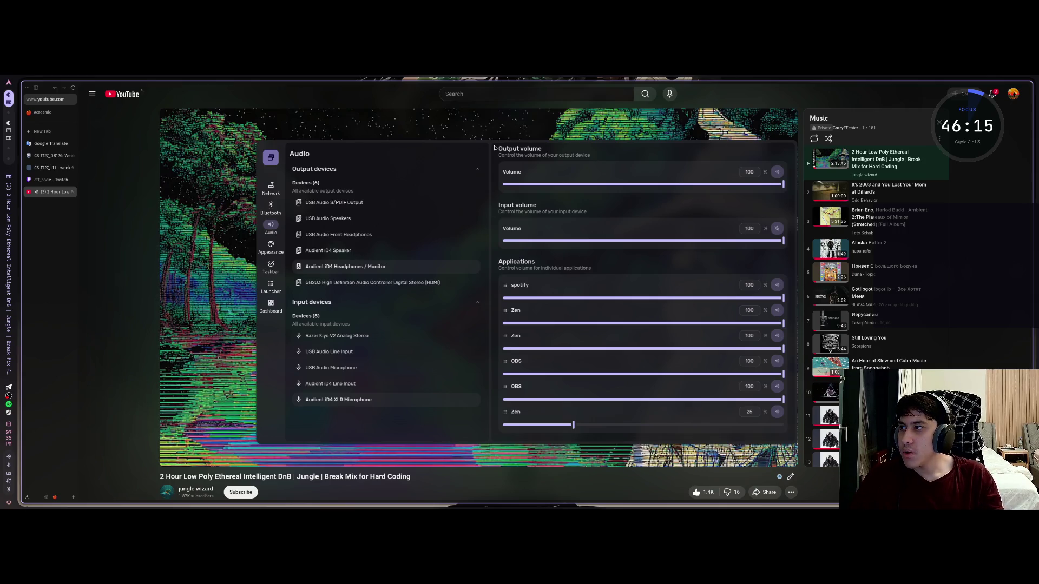
# Step: Launch Claude Code in a new terminal on the notes workspace and trust the home folder
pyautogui.press('super+2')
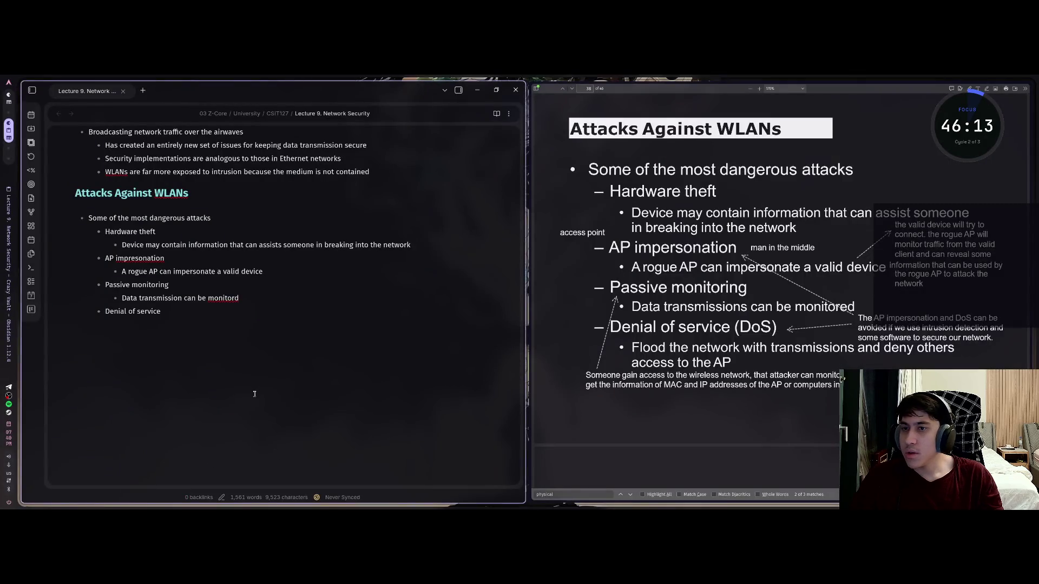
pyautogui.press('super+Return')
pyautogui.write('claude')
pyautogui.press('Return')
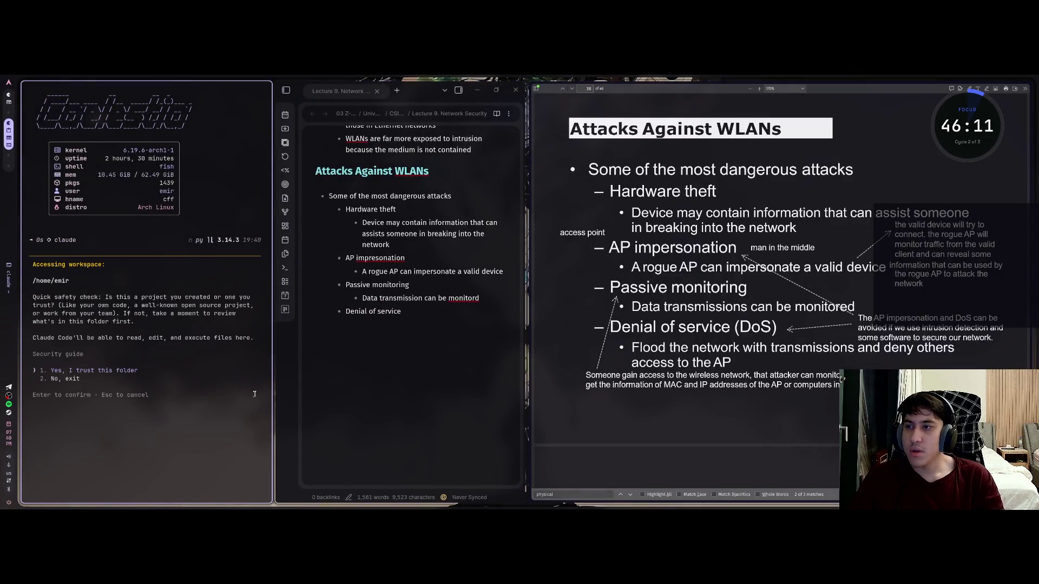
pyautogui.press('Return')
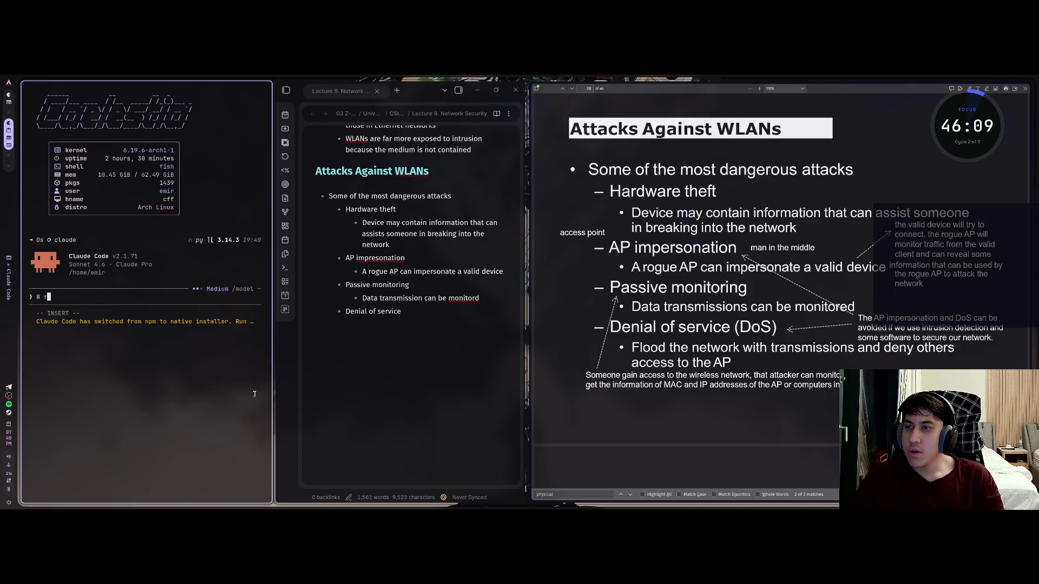
pyautogui.write('ранслирую весь ')
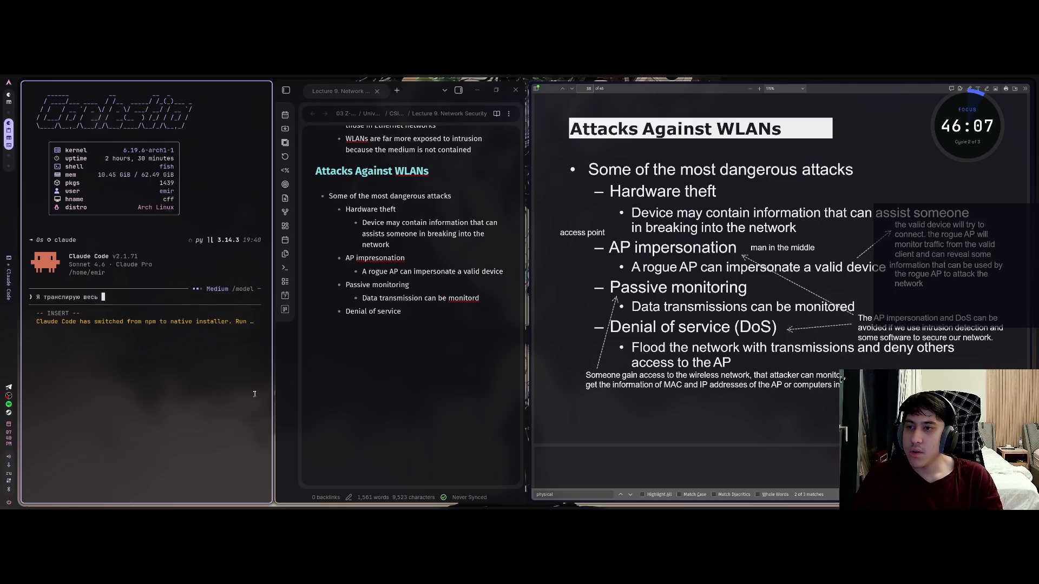
pyautogui.write('экран в об')
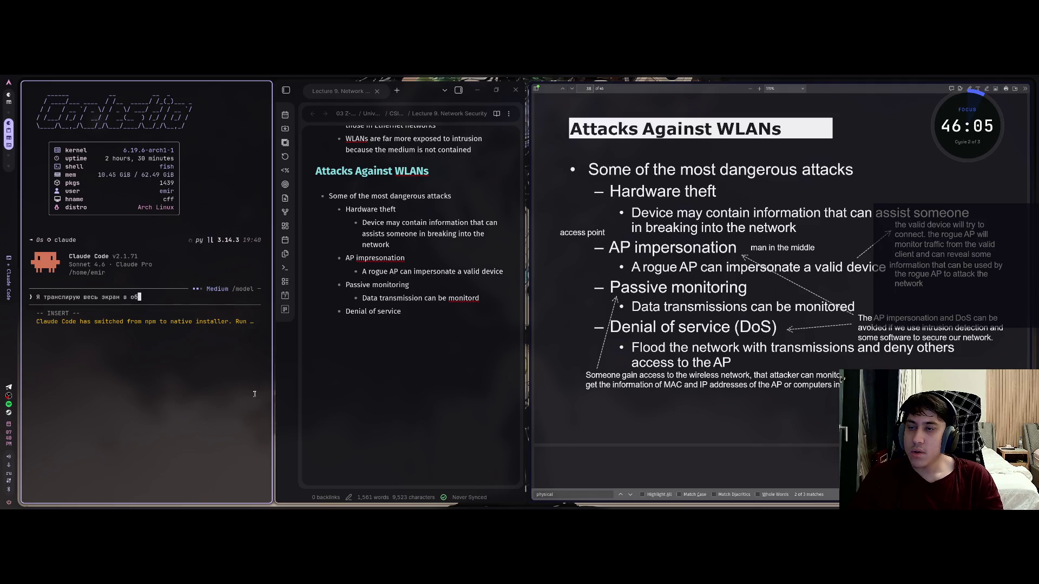
pyautogui.write('с, мой осн')
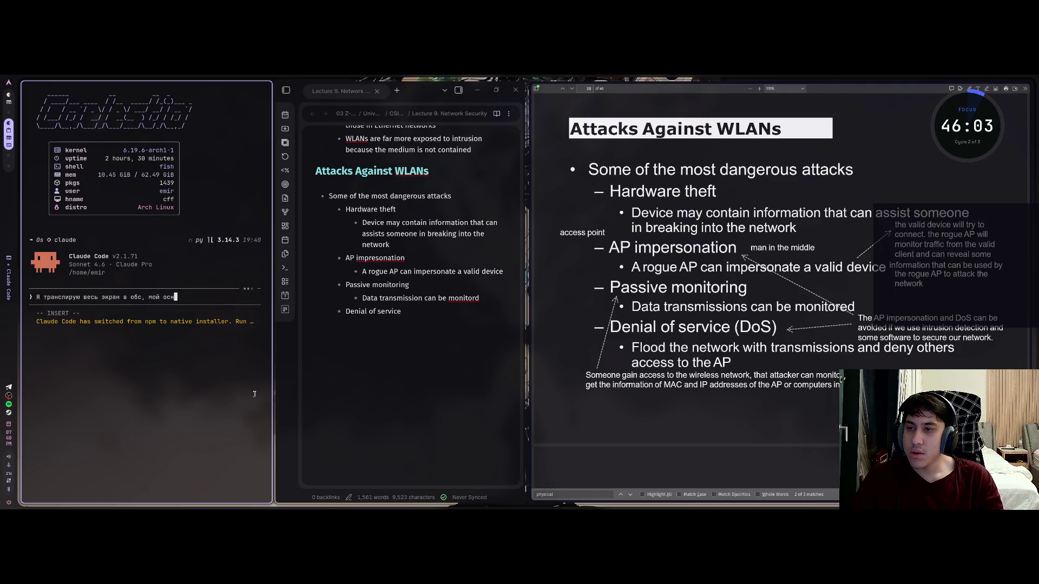
pyautogui.write('овной и иногд')
pyautogui.write('а карти')
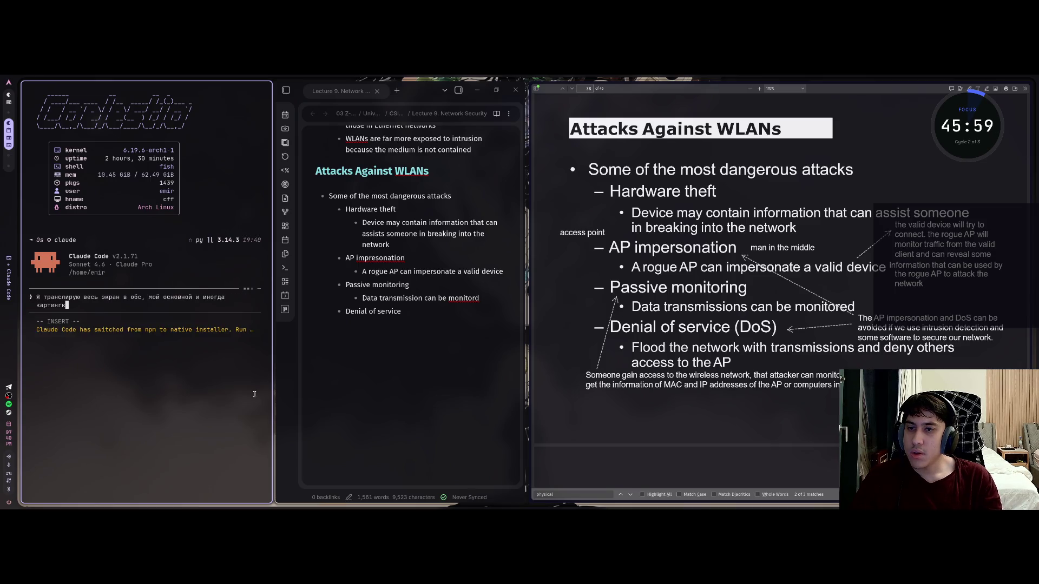
pyautogui.write('нка просто зав')
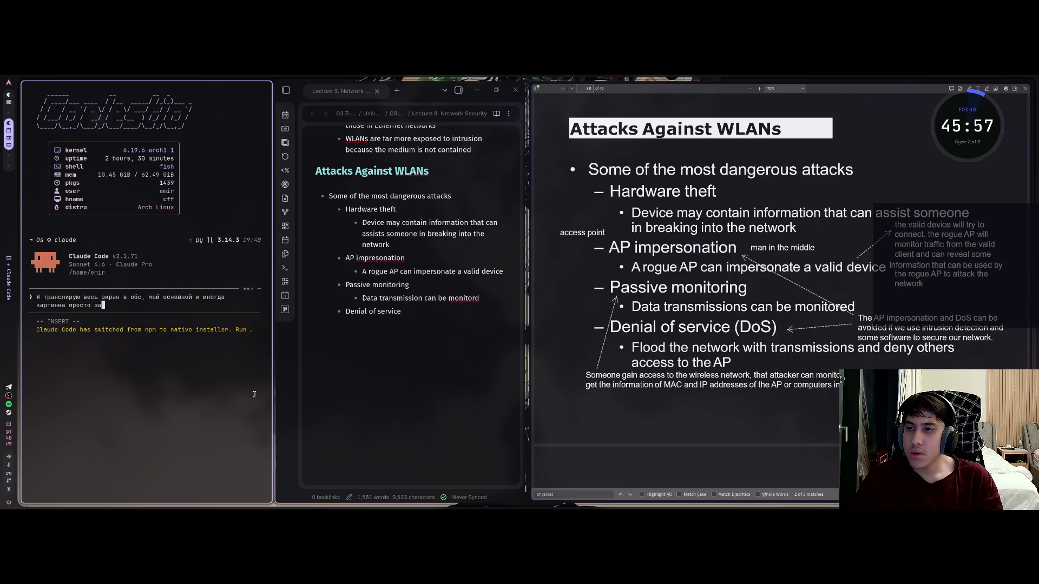
pyautogui.write('исат')
# Step: Send Claude the request to fix the freezing OBS screen capture, terminal full-screen
pyautogui.press('BackSpace')
pyautogui.write('ет')
pyautogui.write(' и не обнов')
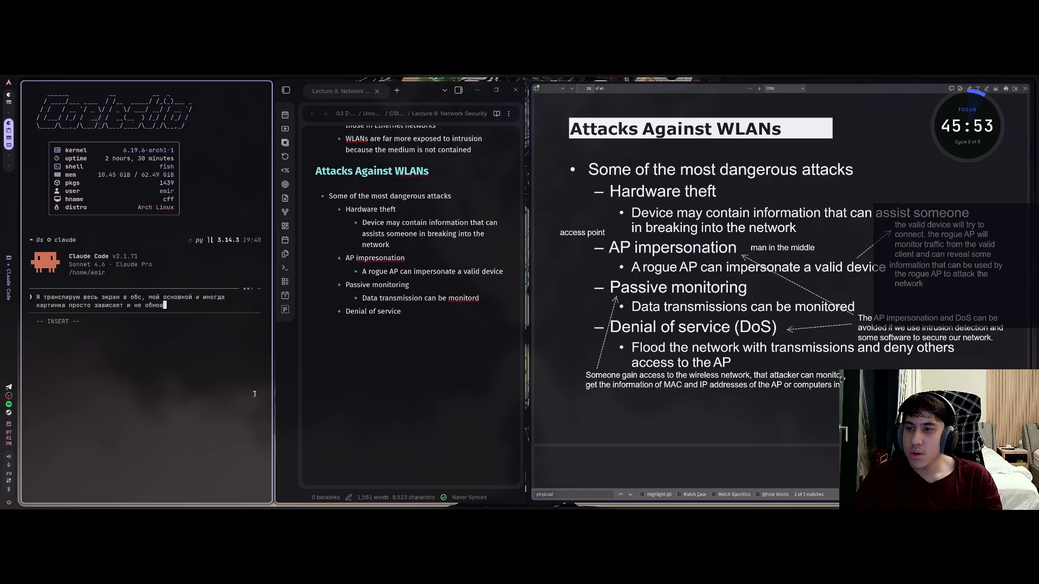
pyautogui.write('ляет')
pyautogui.write(',')
pyautogui.write('. почин')
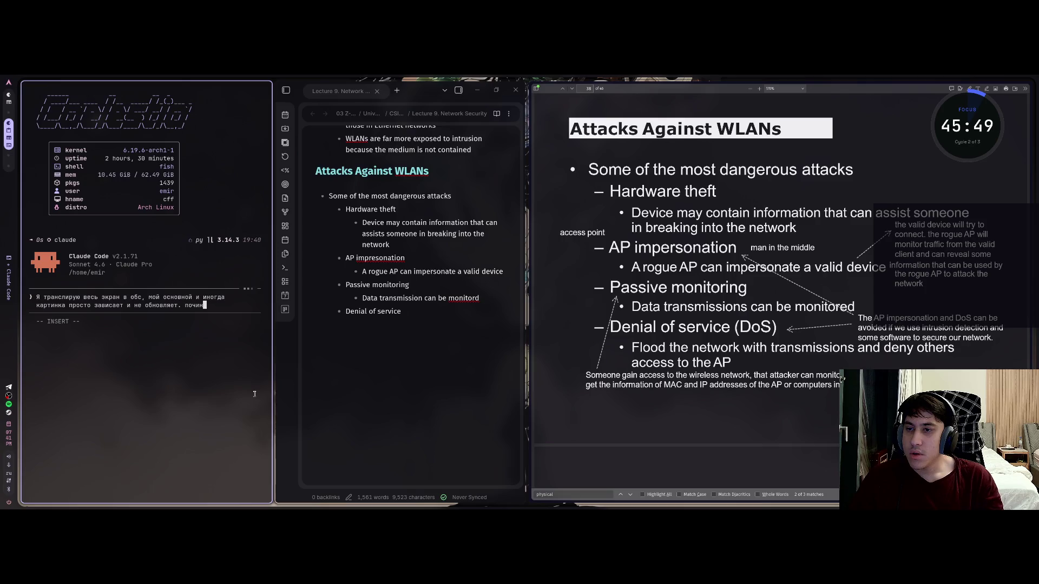
pyautogui.write('и это')
pyautogui.press('Return')
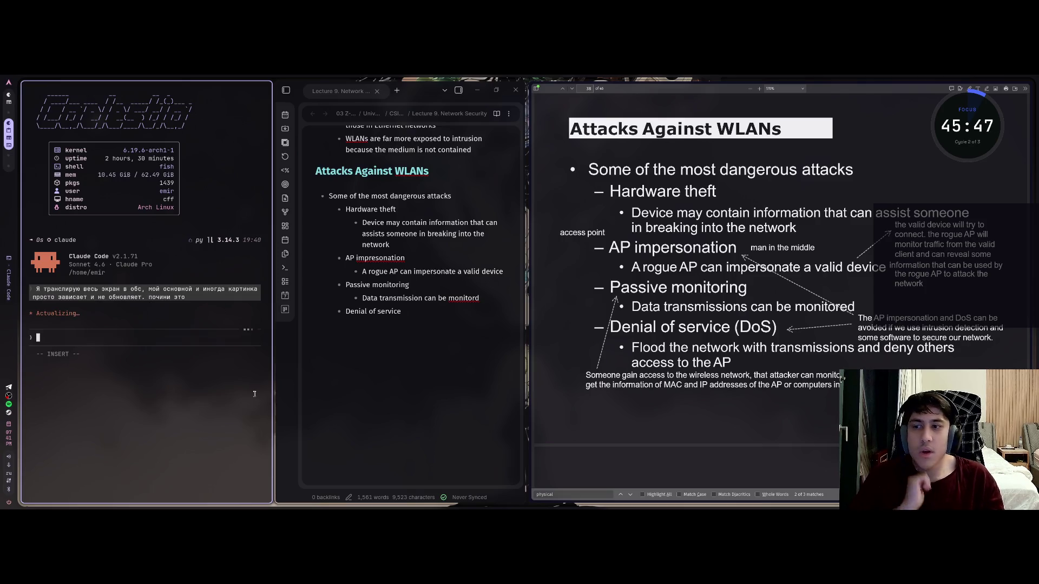
pyautogui.press('super+f')
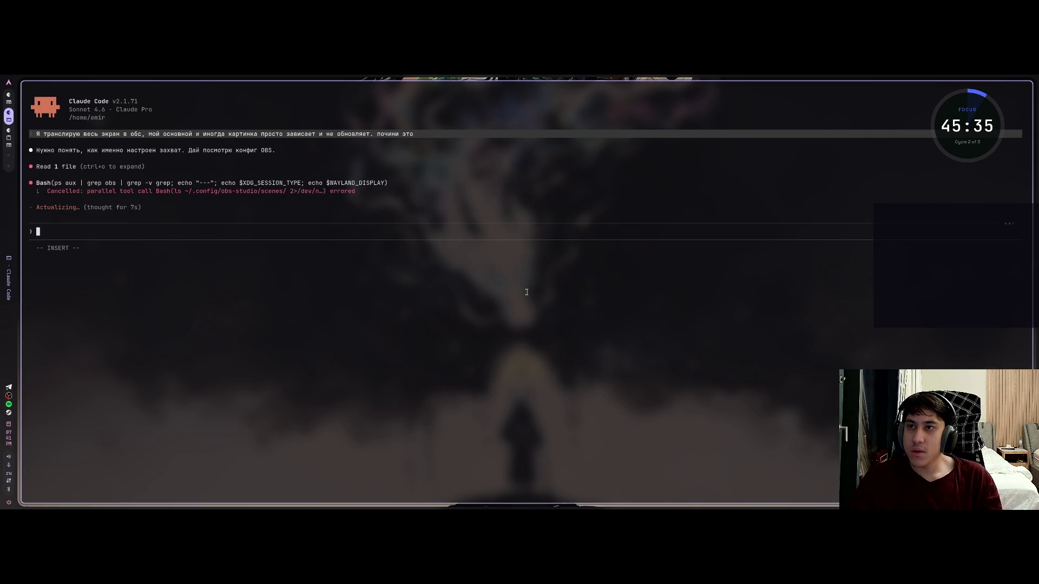
# Step: Enable auto-accept edits, approve the OBS config check and return to the Obsidian workspace
pyautogui.hotkey('shift', 'Tab')
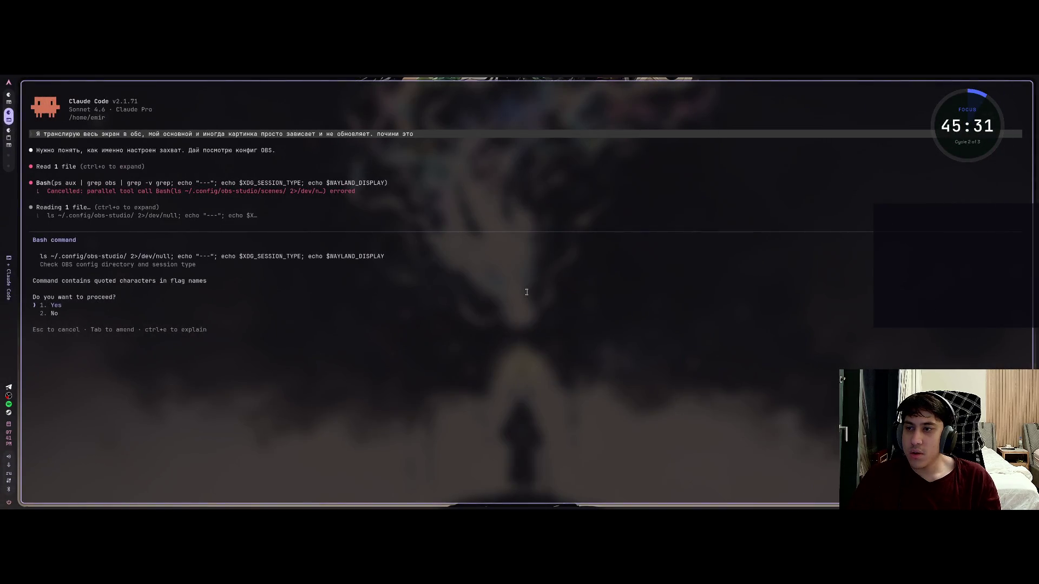
pyautogui.press('Return')
pyautogui.press('super+2')
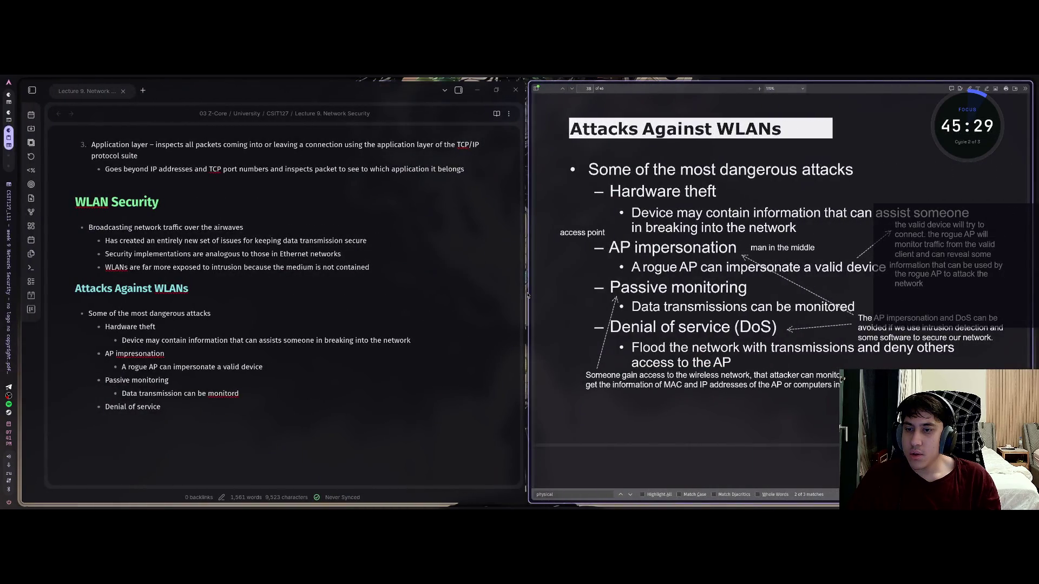
# Step: Focus the Obsidian note and navigate up into the misspelled 'AP impresonation' bullet
pyautogui.click(237, 416)
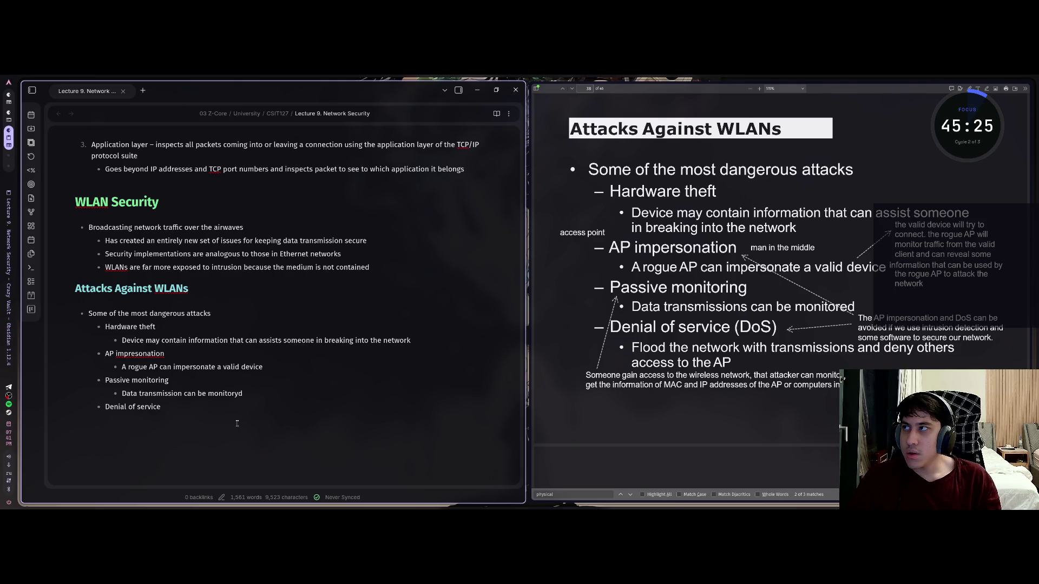
pyautogui.press('super+1')
pyautogui.press('super+2')
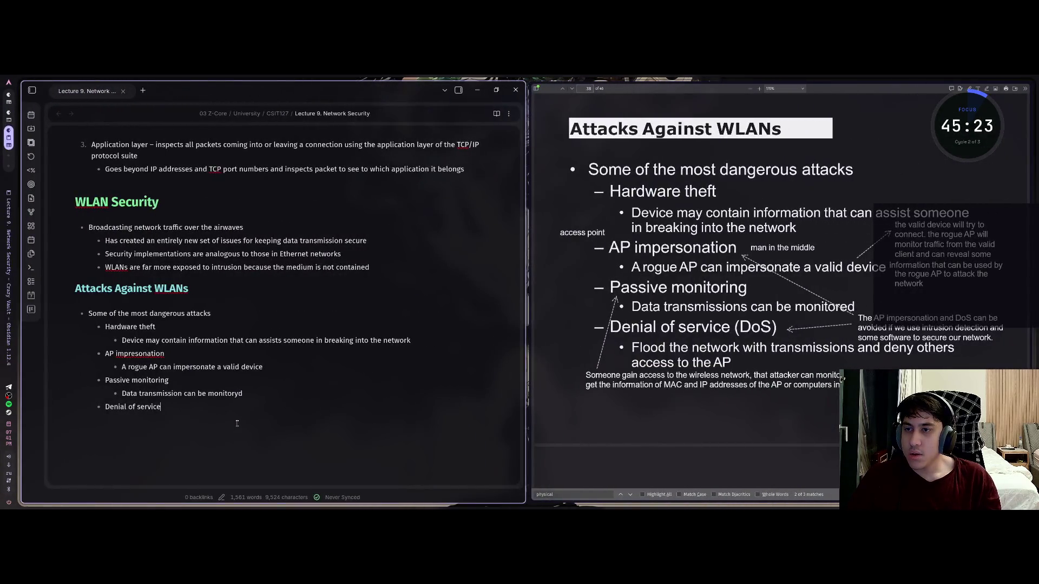
pyautogui.scroll(-3, 237, 422)
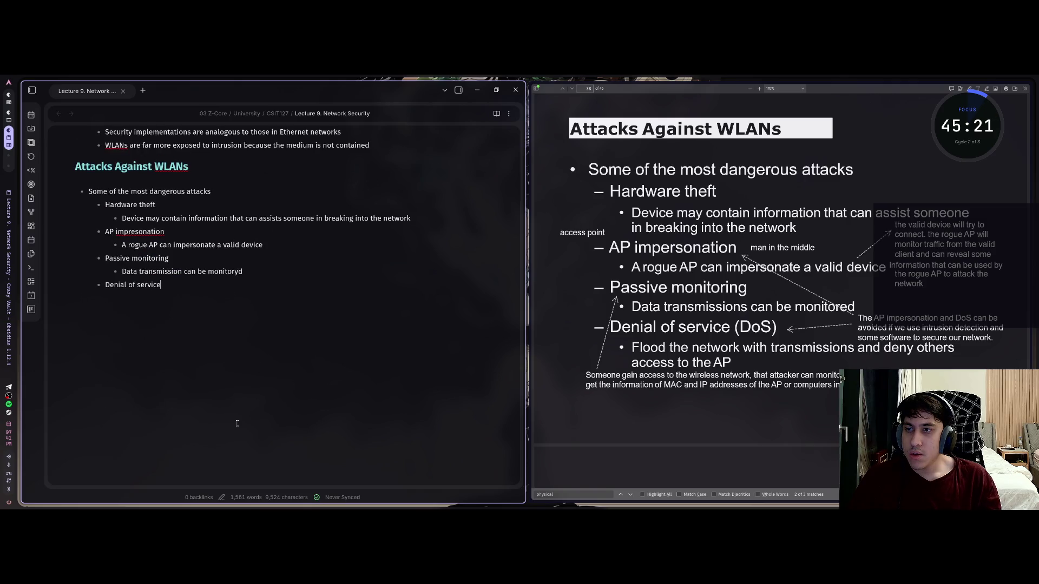
pyautogui.press('Up')
pyautogui.press('Up')
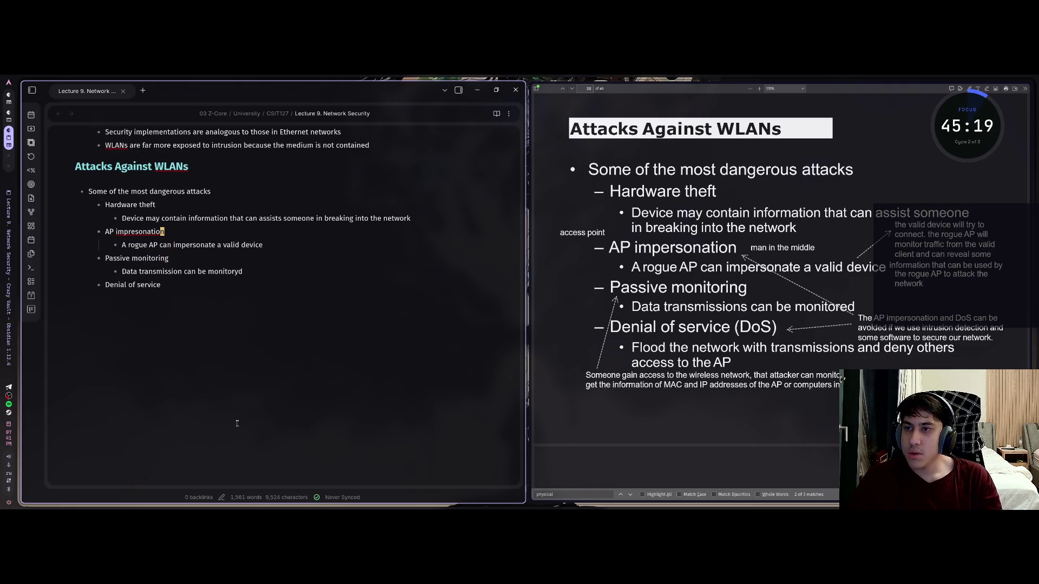
pyautogui.press('Left')
pyautogui.press('Left')
pyautogui.press('Left')
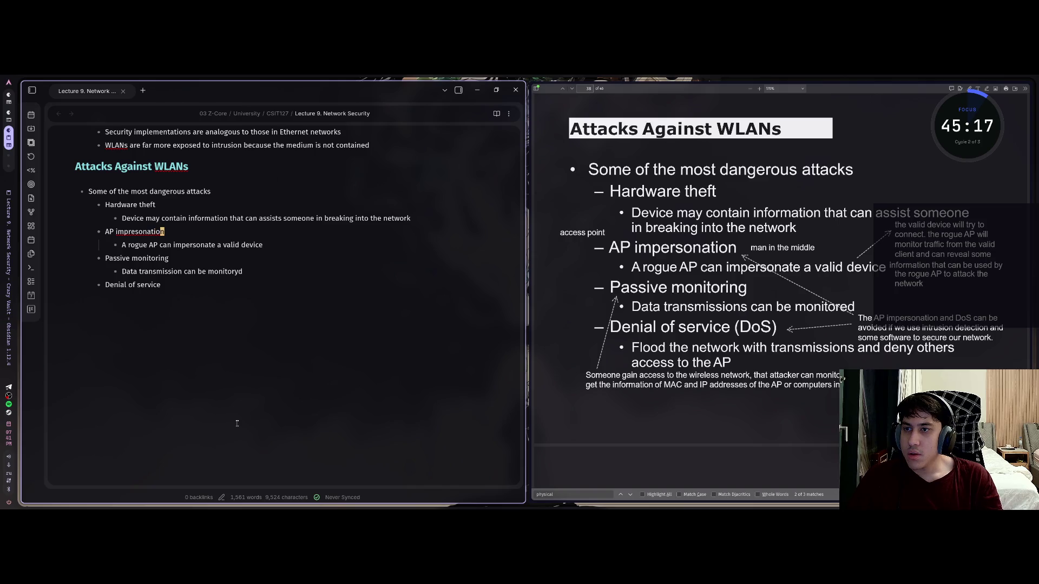
pyautogui.press('Home')
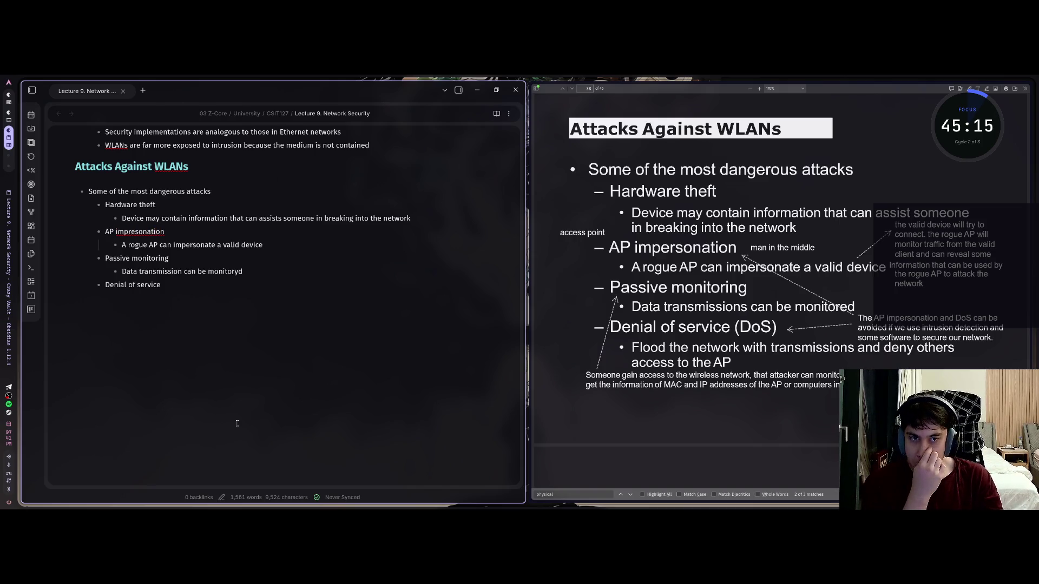
# Step: Correct the bullet to 'AP impersonation' and switch back to the Claude Code session
pyautogui.press('Right')
pyautogui.press('Right')
pyautogui.press('Right')
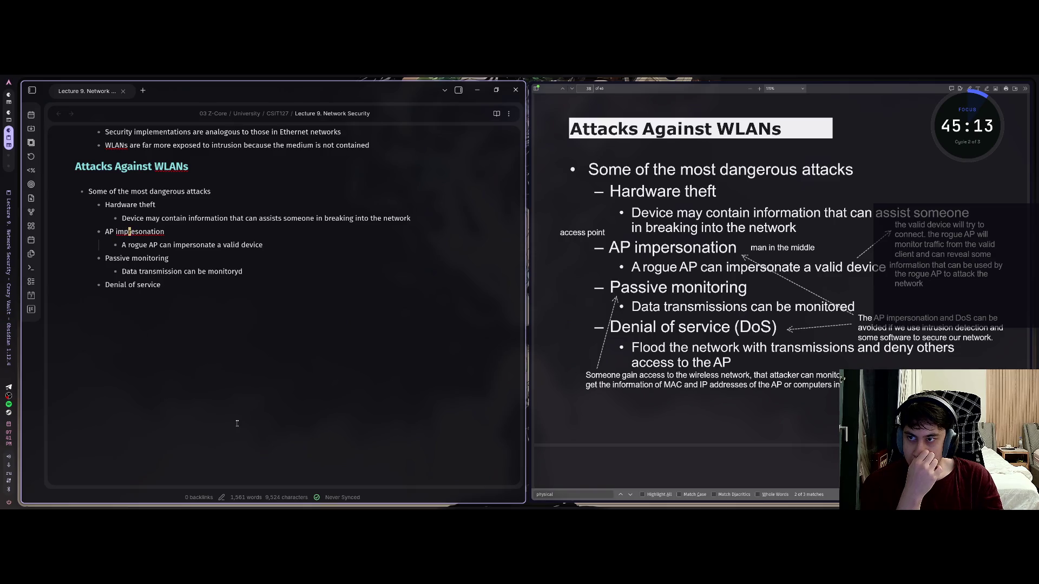
pyautogui.press('Delete')
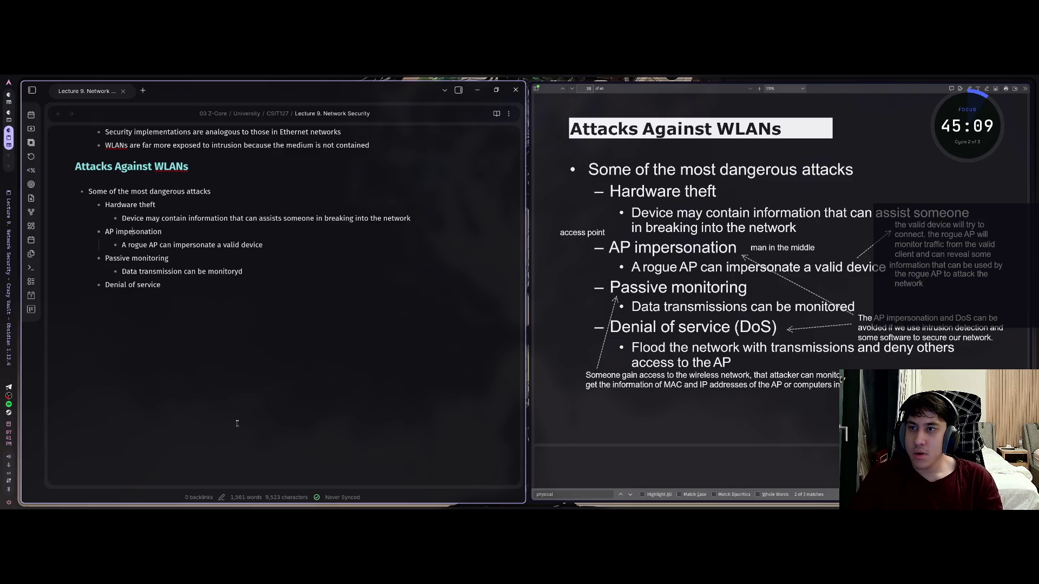
pyautogui.write('r')
pyautogui.press('super+2')
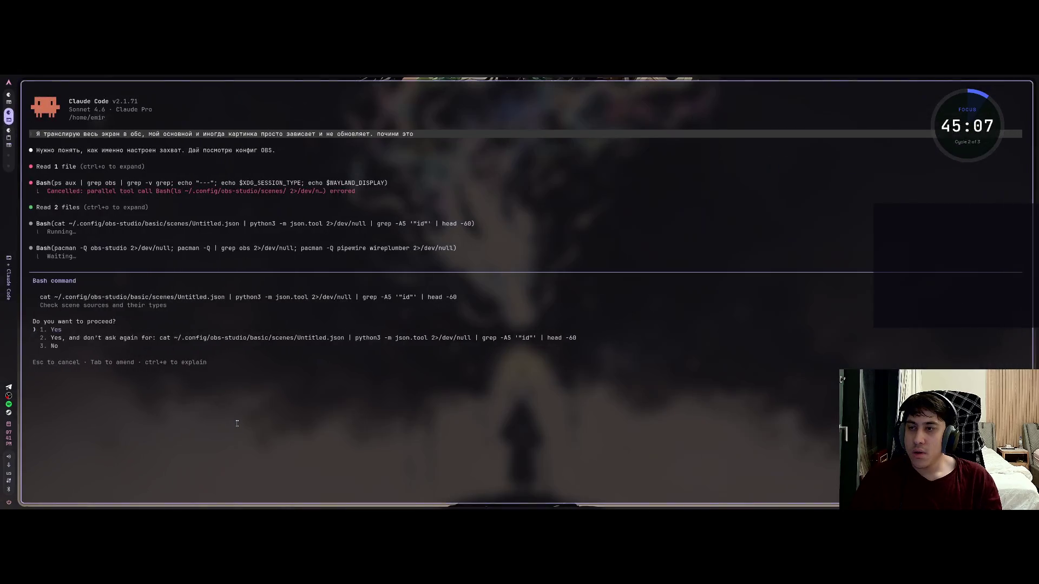
# Step: Approve Claude's OBS scene-sources check and return to the lecture notes and slides
pyautogui.press('Return')
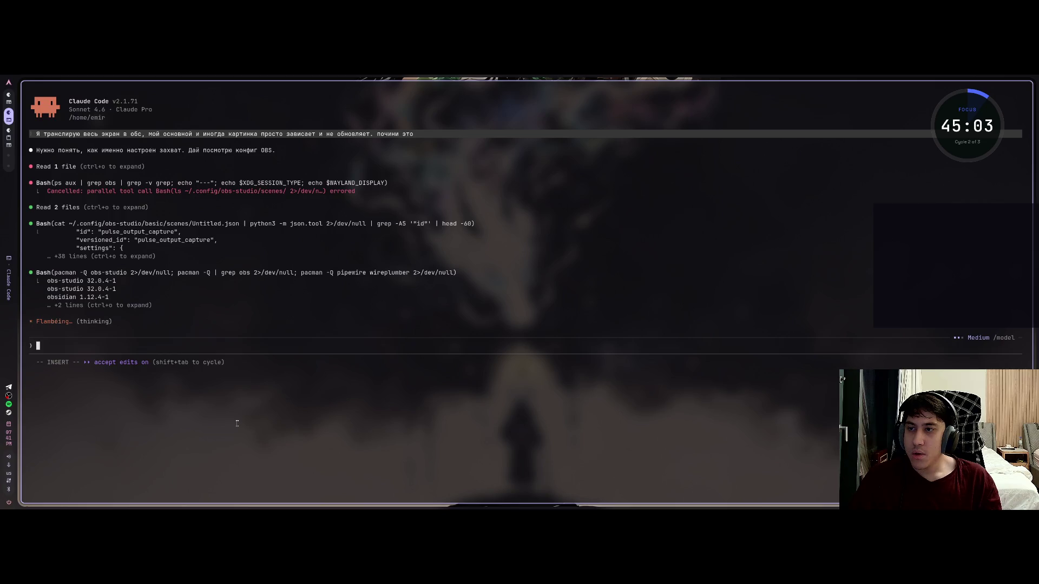
pyautogui.press('super+1')
pyautogui.press('super+2')
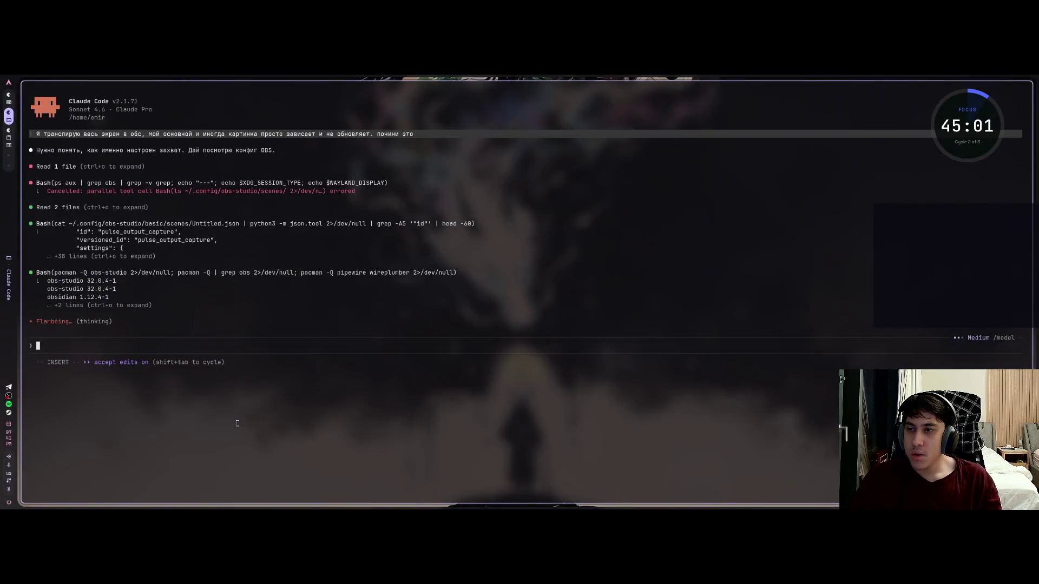
pyautogui.press('super+1')
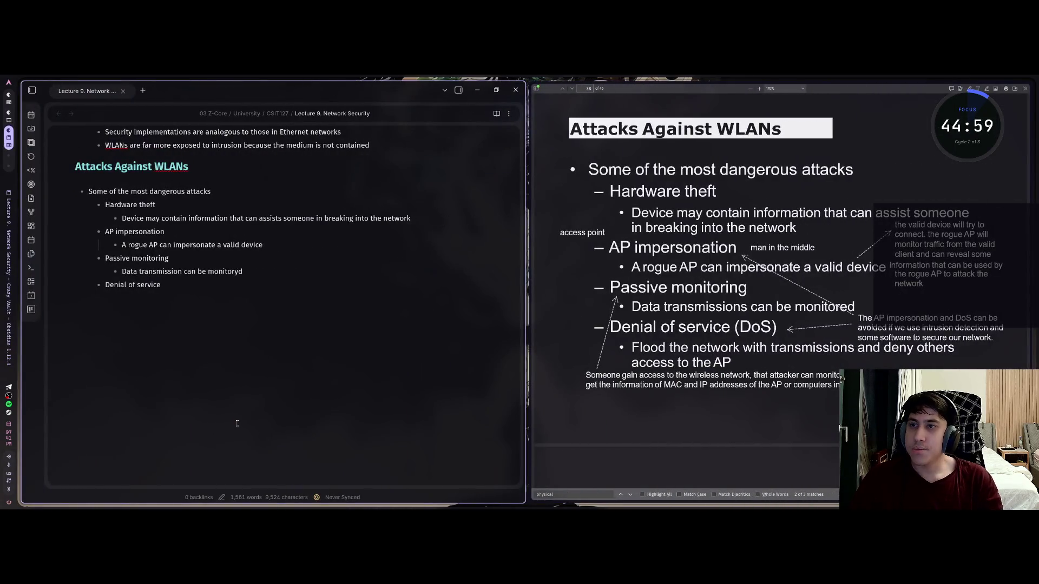
# Step: Add a Denial of service sub-point about flooding the network and denying others AP access
pyautogui.press('j')
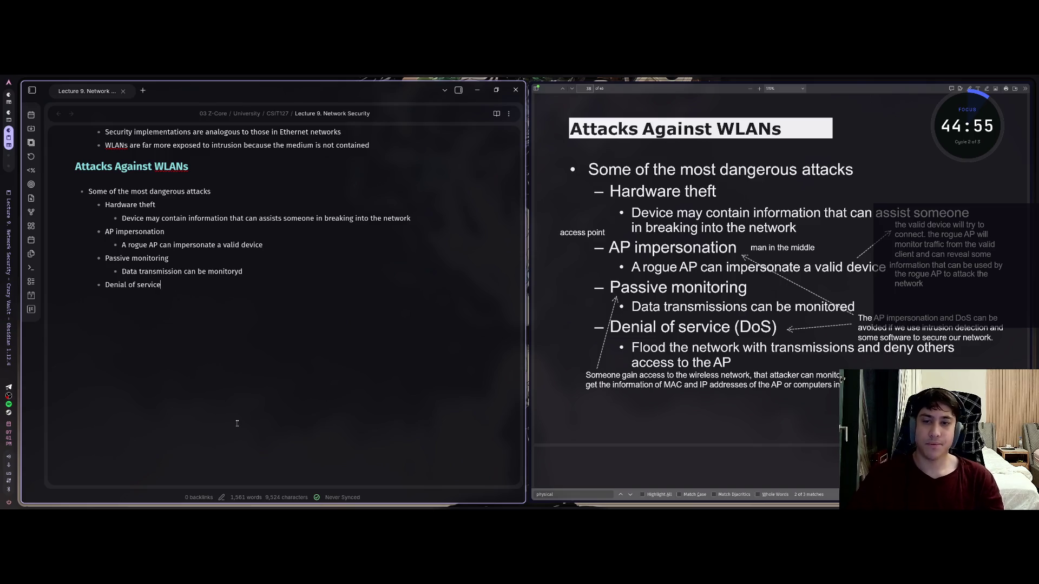
pyautogui.press('o')
pyautogui.press('Tab')
pyautogui.write('lood')
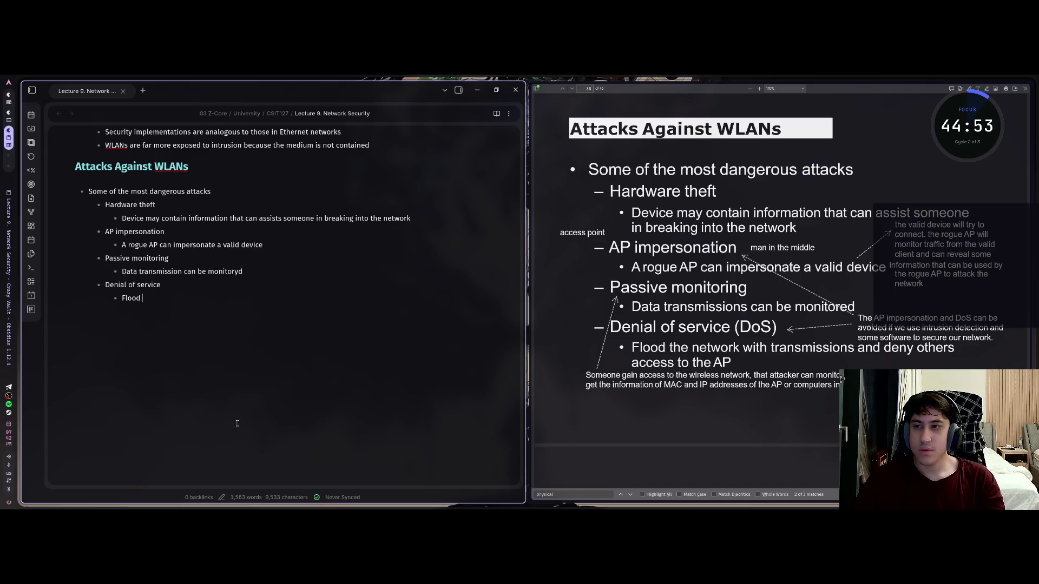
pyautogui.write(' the network w')
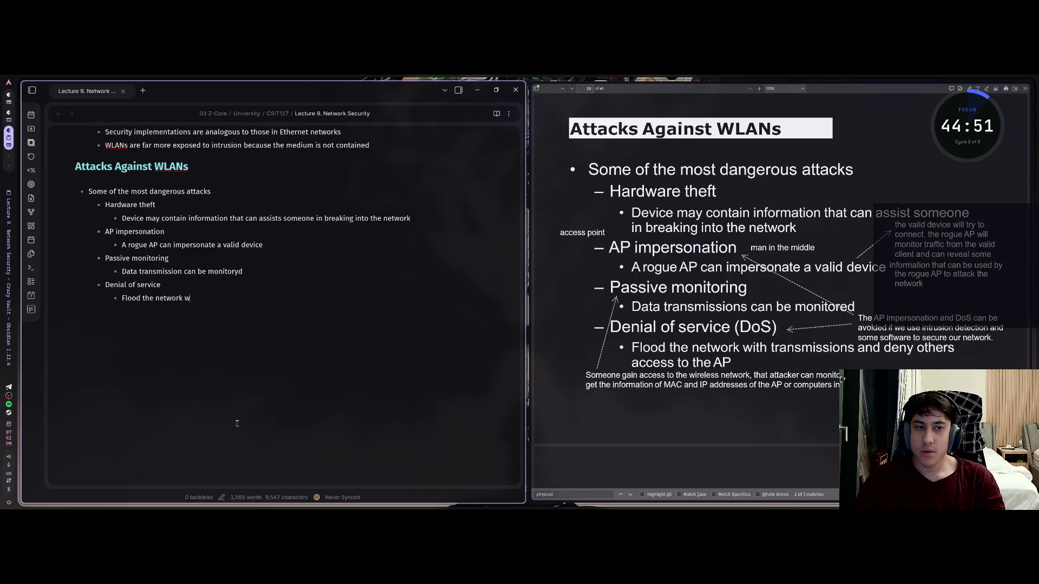
pyautogui.write('ith transmis')
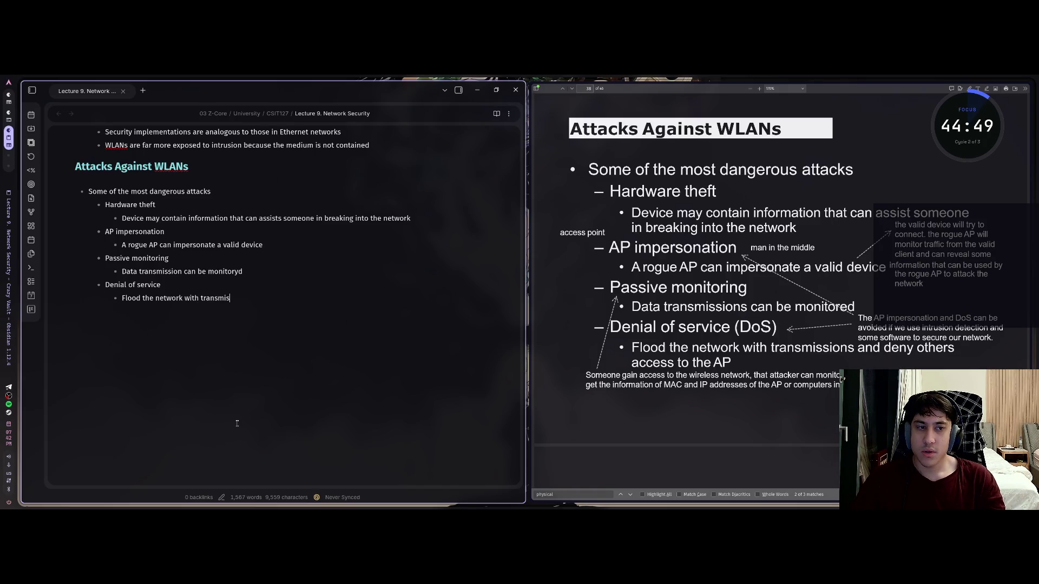
pyautogui.write('sion and deny')
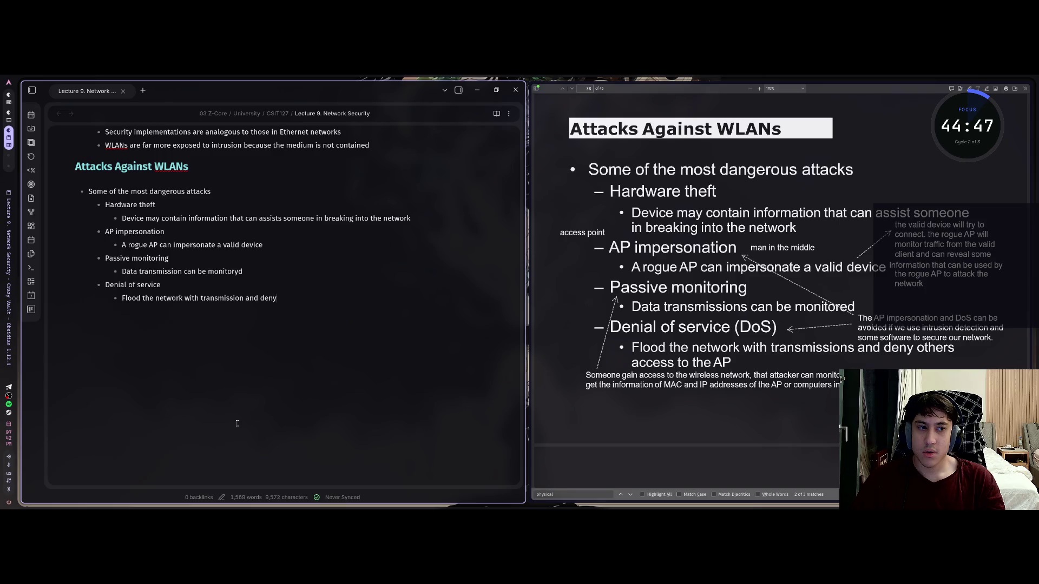
pyautogui.write(' others acc')
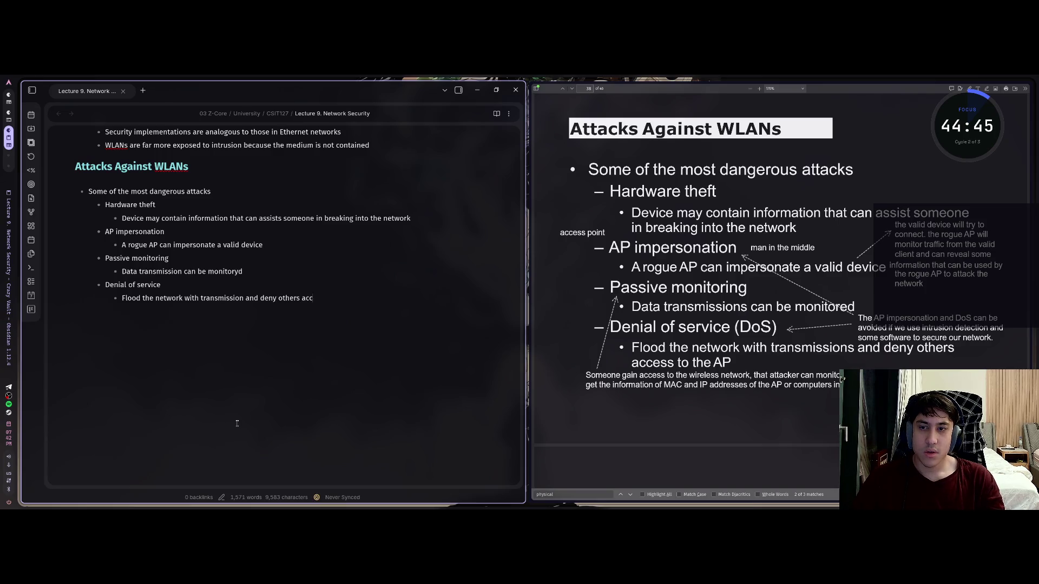
pyautogui.write('ess to the AP')
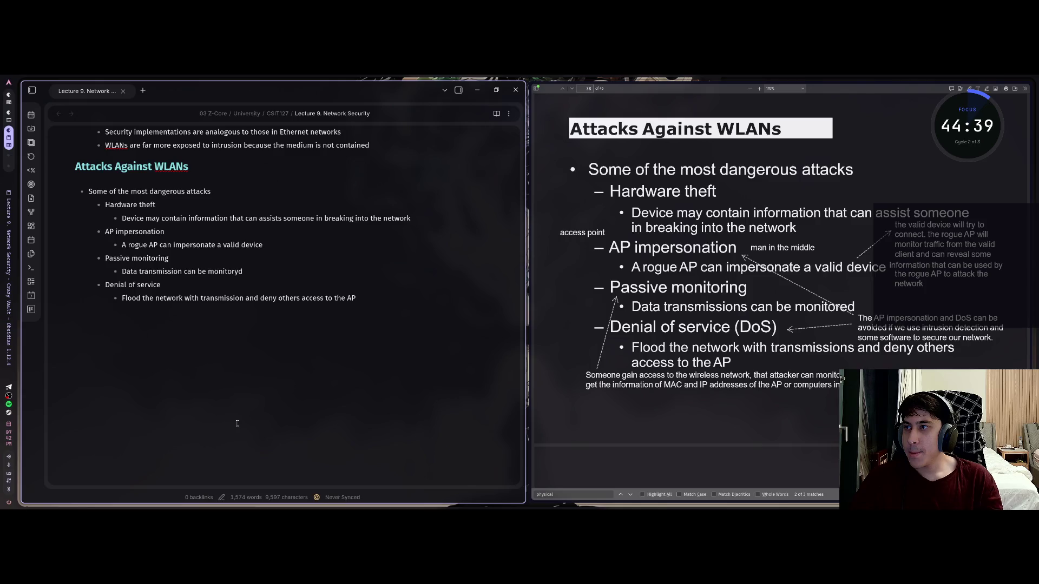
pyautogui.press('super+Right')
pyautogui.press('super+Right')
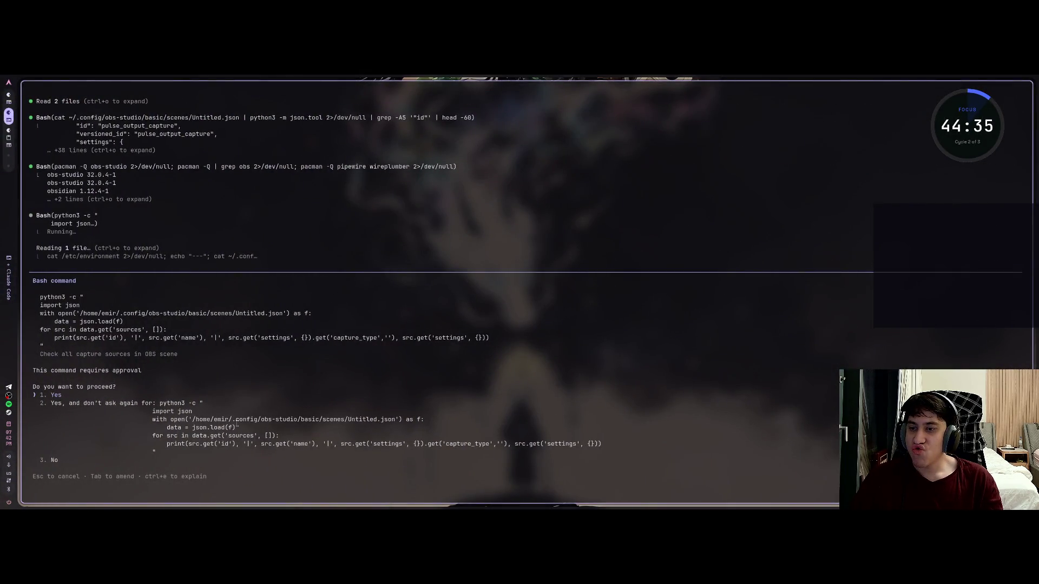
# Step: Approve the python3 config check, always-allow the environment check, and return to Obsidian
pyautogui.press('Return')
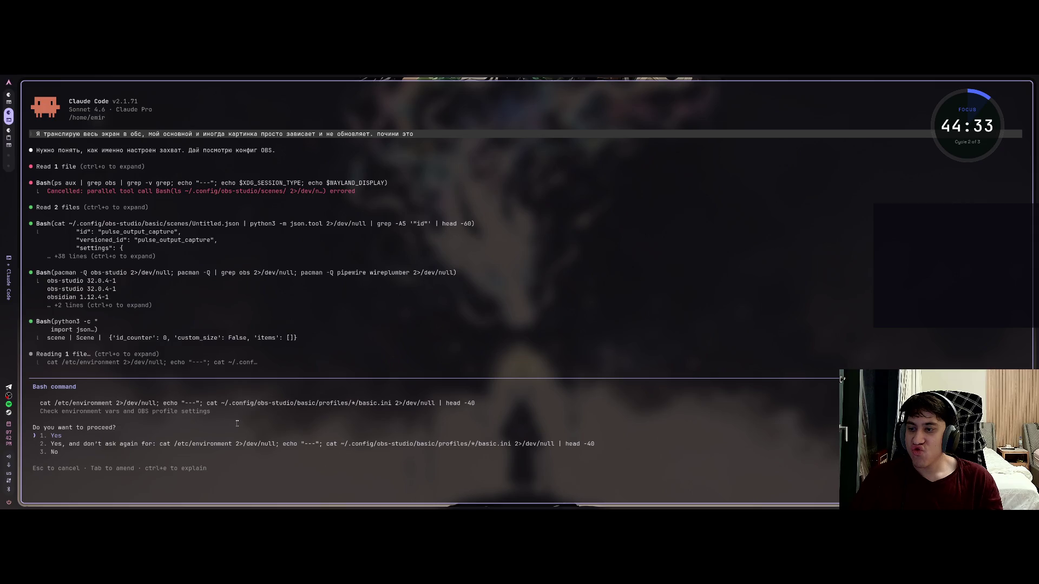
pyautogui.press('Down')
pyautogui.press('Return')
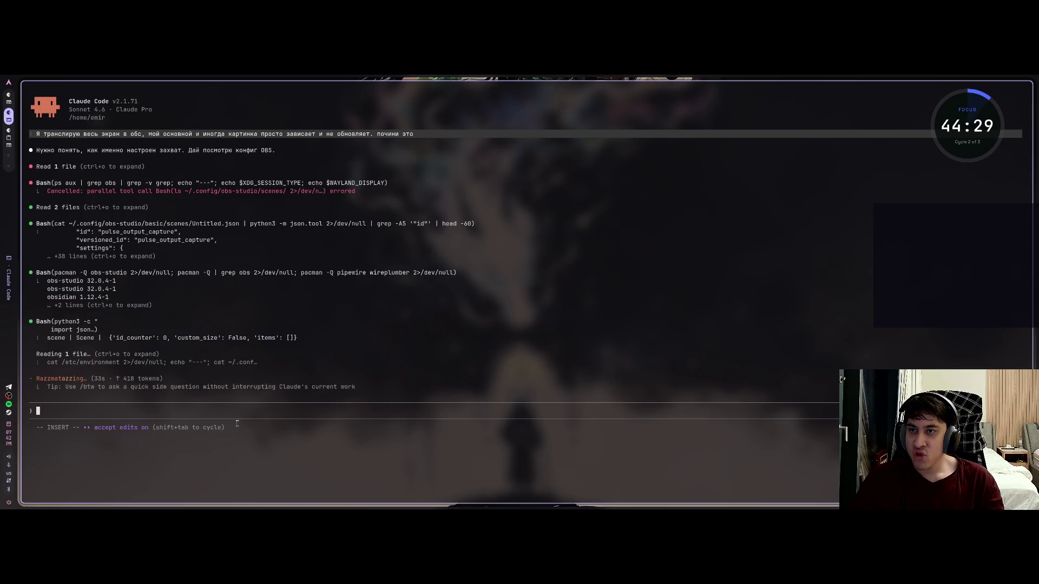
pyautogui.press('super+2')
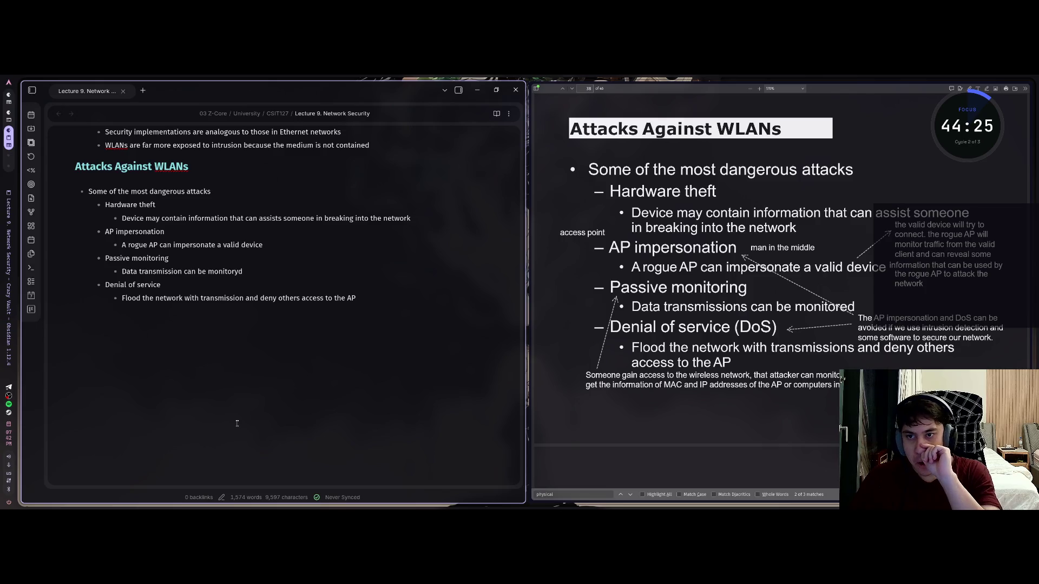
# Step: Correct 'monitoryd' to 'monitored' in the passive monitoring bullet and advance the slides
pyautogui.press('super+1')
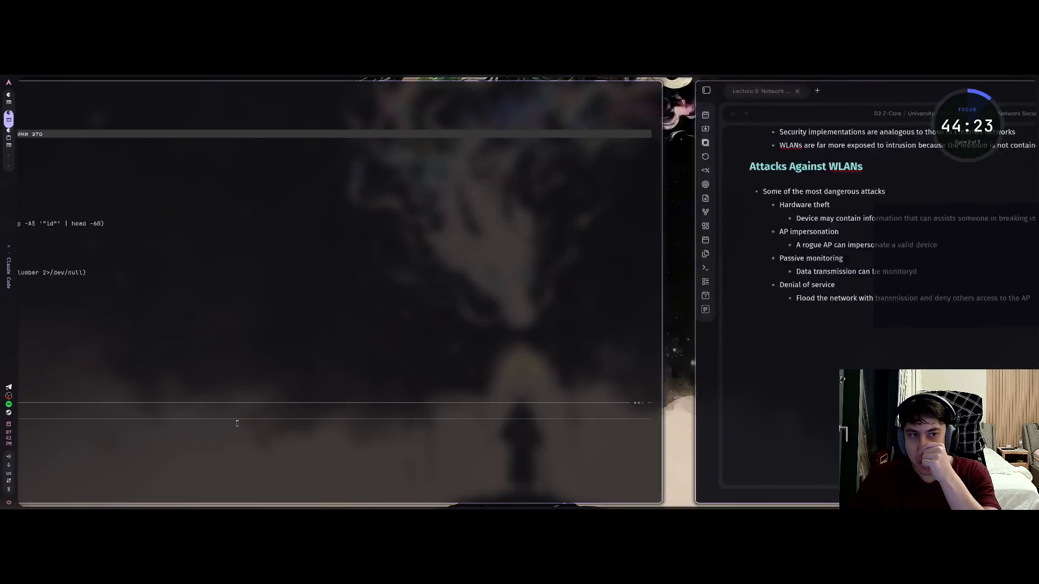
pyautogui.press('super+2')
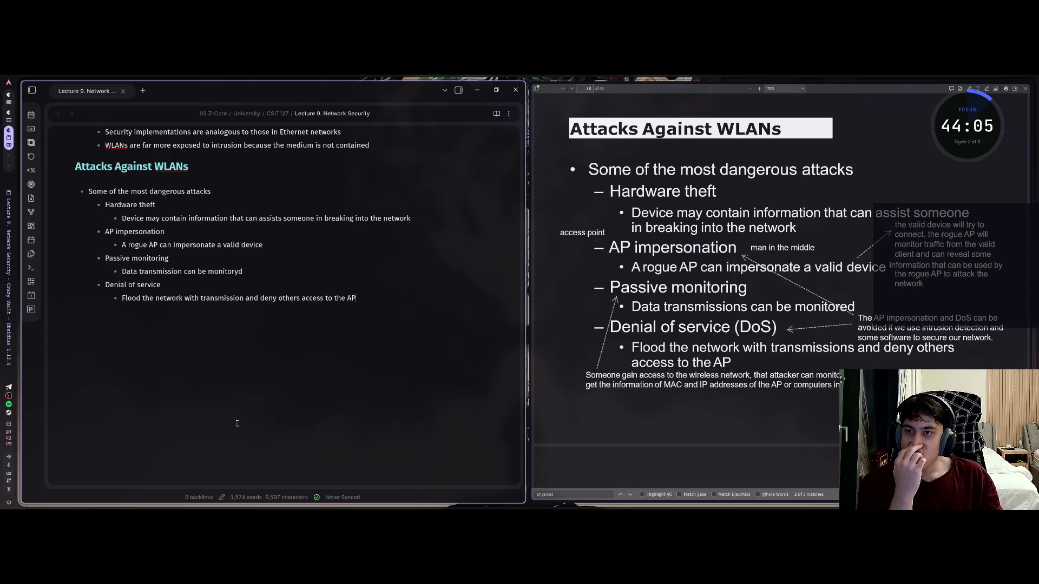
pyautogui.press('Up')
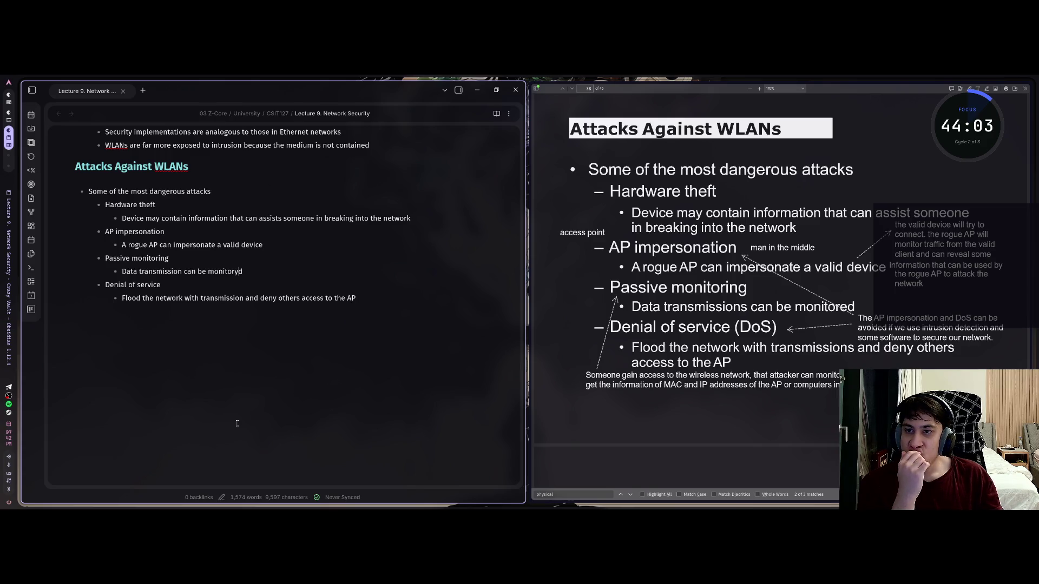
pyautogui.press('Up')
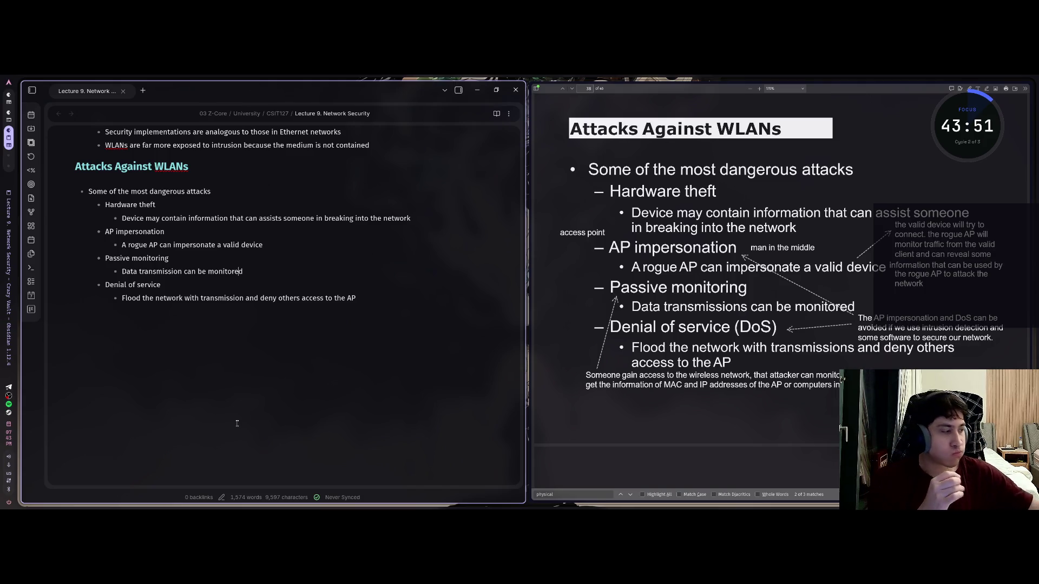
pyautogui.click(781, 296)
pyautogui.scroll(-1, 781, 296)
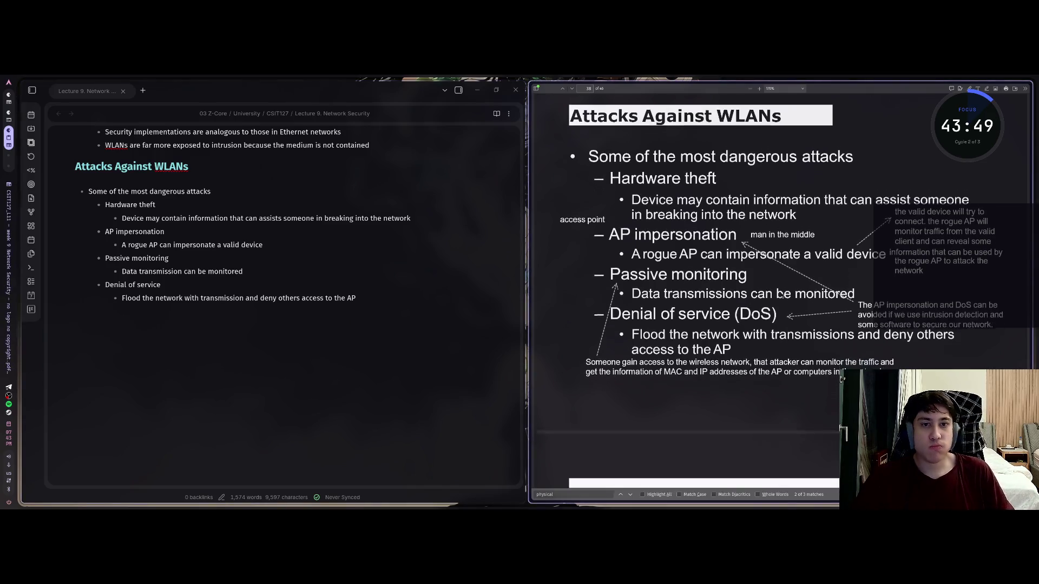
pyautogui.scroll(-5, 779, 294)
pyautogui.scroll(-2, 779, 295)
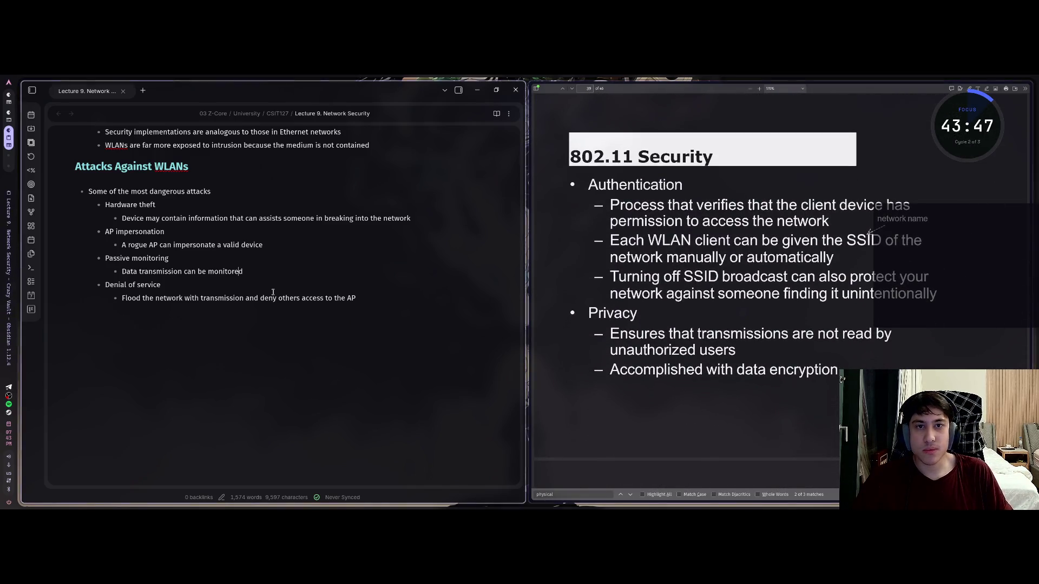
# Step: Add a '## 802.11 Security' heading after the attacks list with an 'Authentication' bullet below
pyautogui.press('Down')
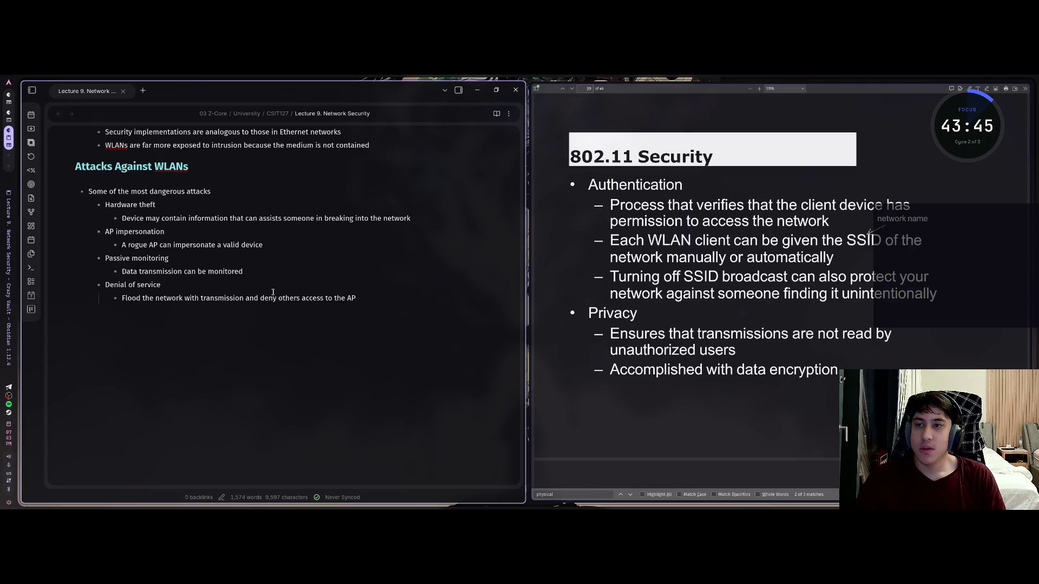
pyautogui.press('Return')
pyautogui.hotkey('shift', 'Tab')
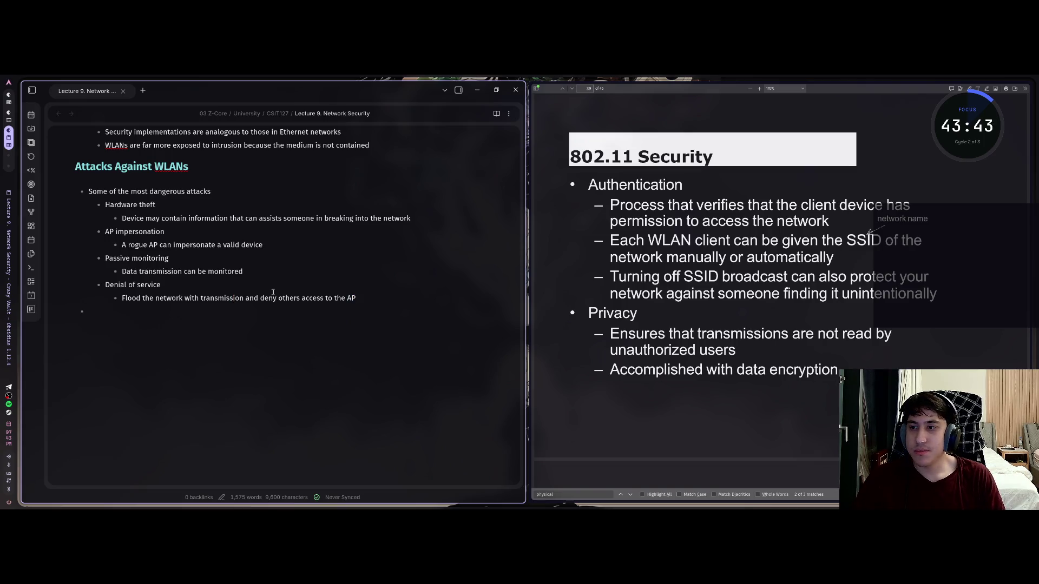
pyautogui.press('BackSpace')
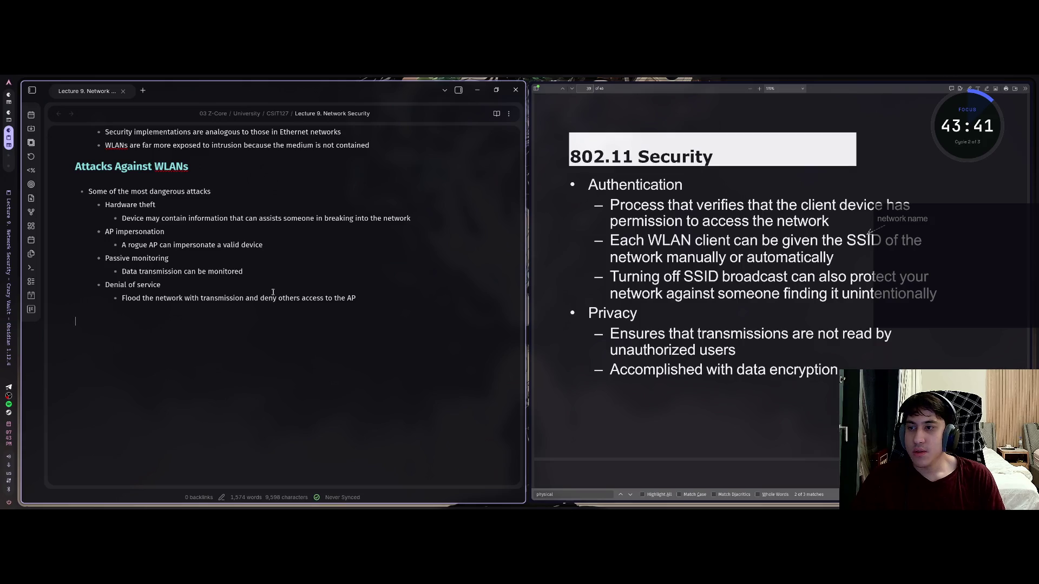
pyautogui.write('## ')
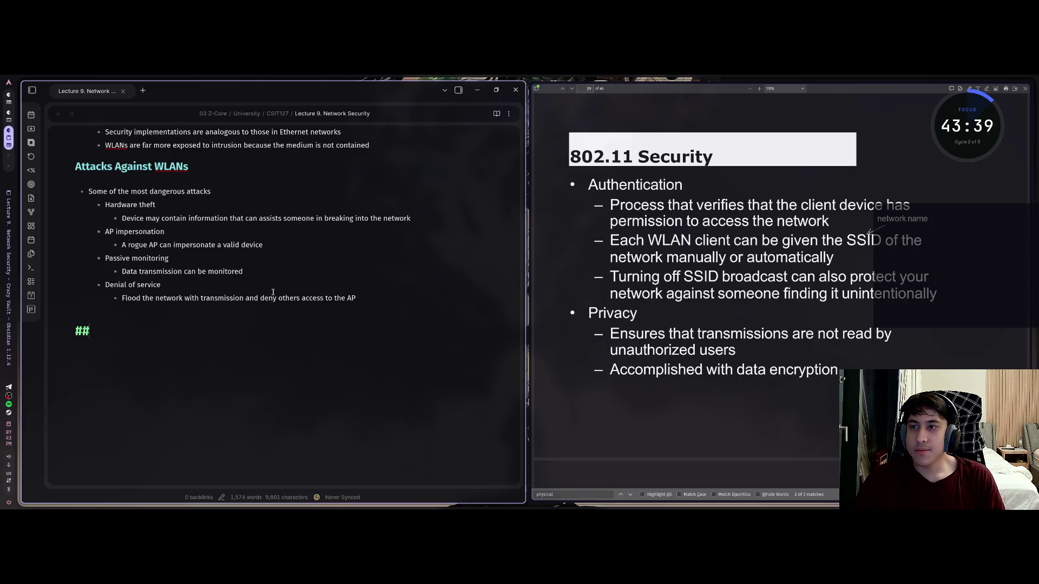
pyautogui.write('802.11')
pyautogui.write(' Securit')
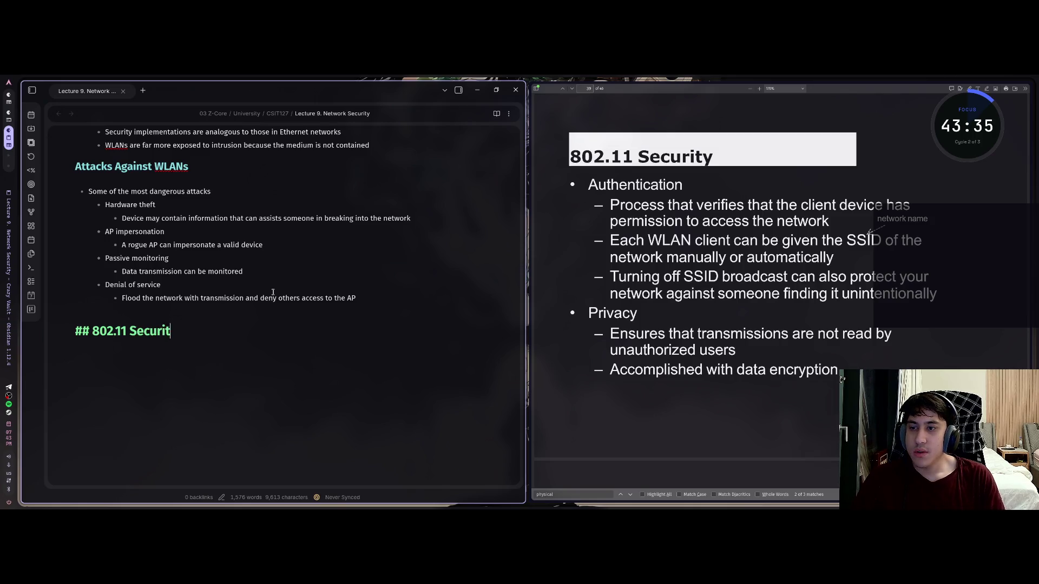
pyautogui.write('y')
pyautogui.press('Return')
pyautogui.write('- A')
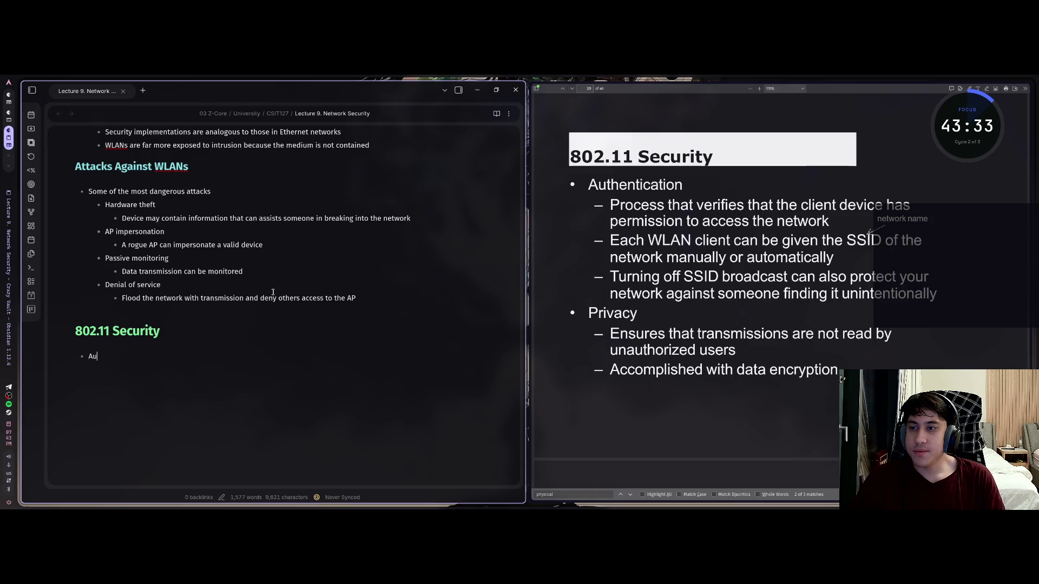
pyautogui.write('u')
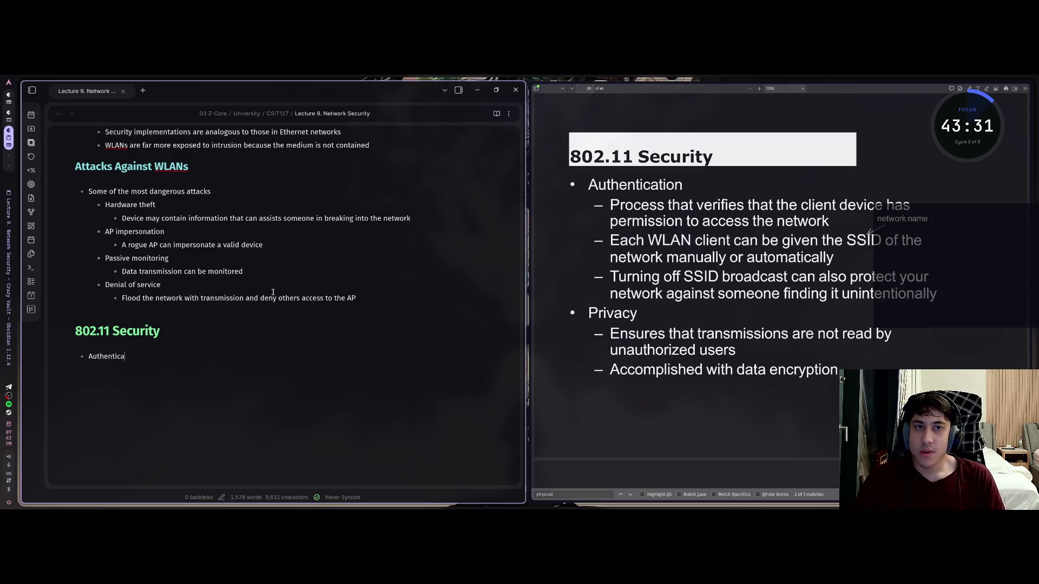
pyautogui.press('BackSpace')
pyautogui.press('BackSpace')
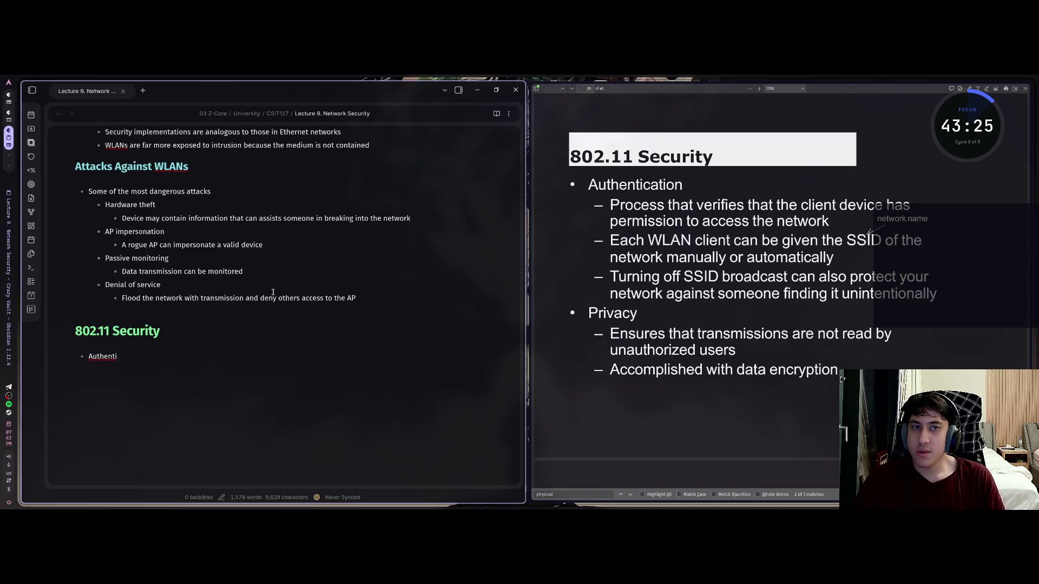
pyautogui.write('cation')
# Step: Add Authentication sub-points on the client device permission check and manually giving clients the network SSID
pyautogui.press('Return')
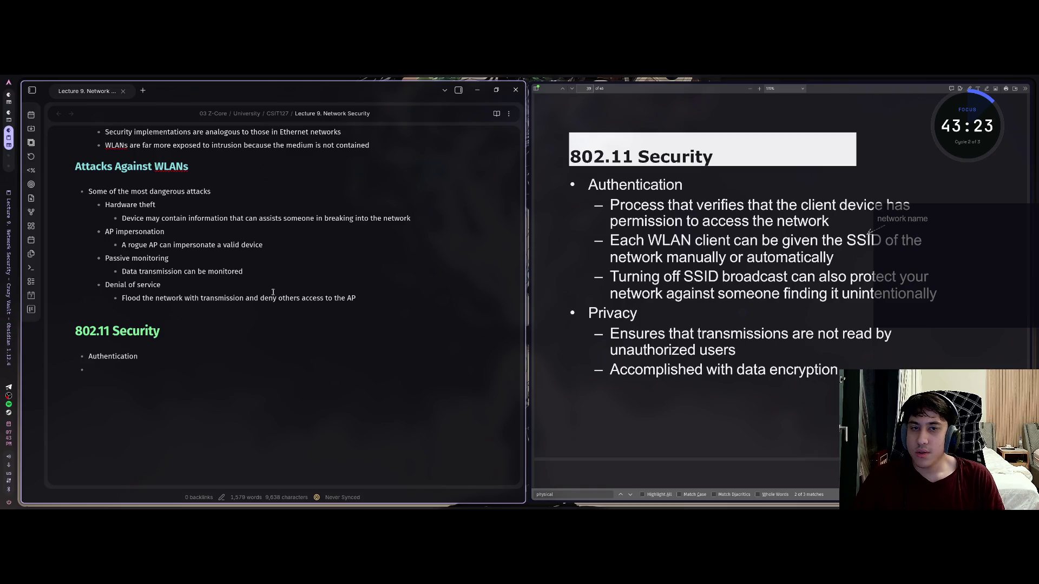
pyautogui.press('Tab')
pyautogui.write('Process tha')
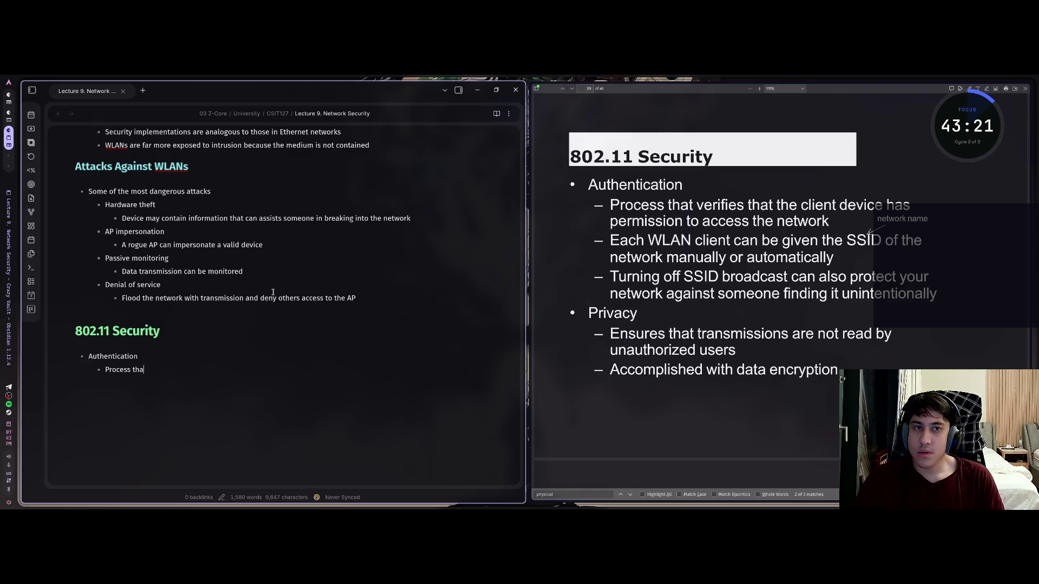
pyautogui.write('t verifies th')
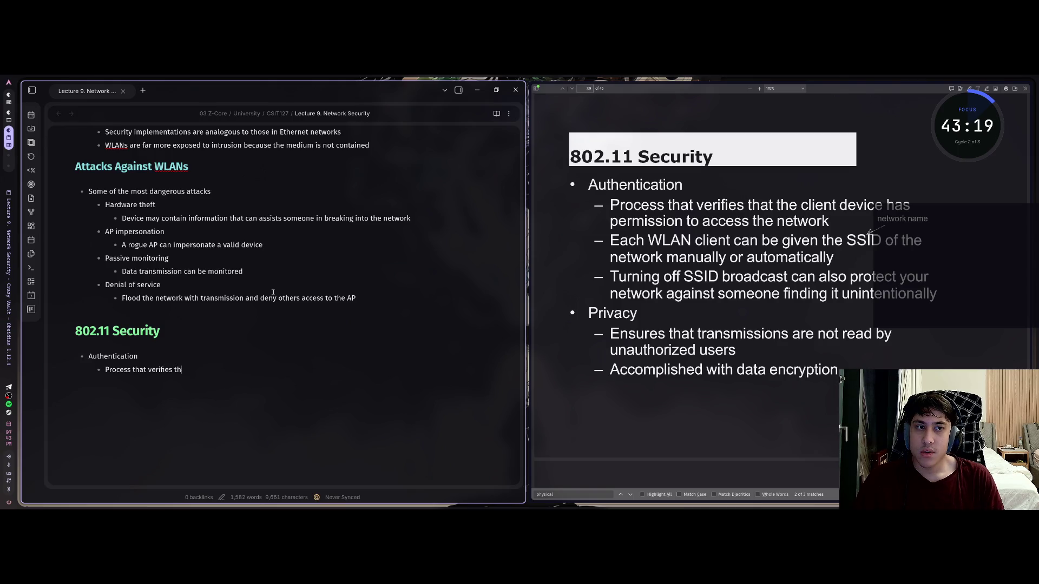
pyautogui.write('at the client cd')
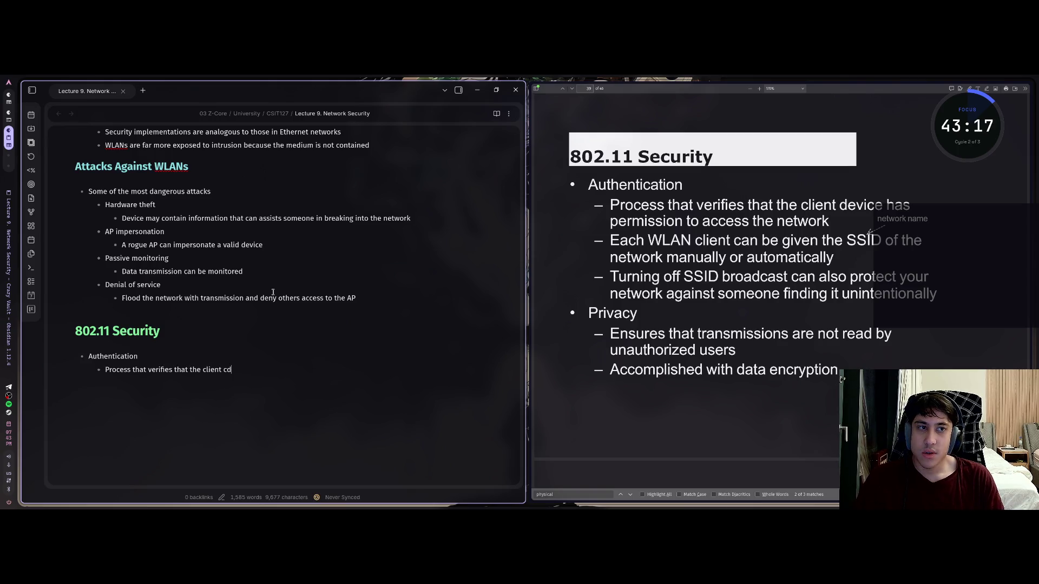
pyautogui.press('BackSpace')
pyautogui.press('BackSpace')
pyautogui.write('device h')
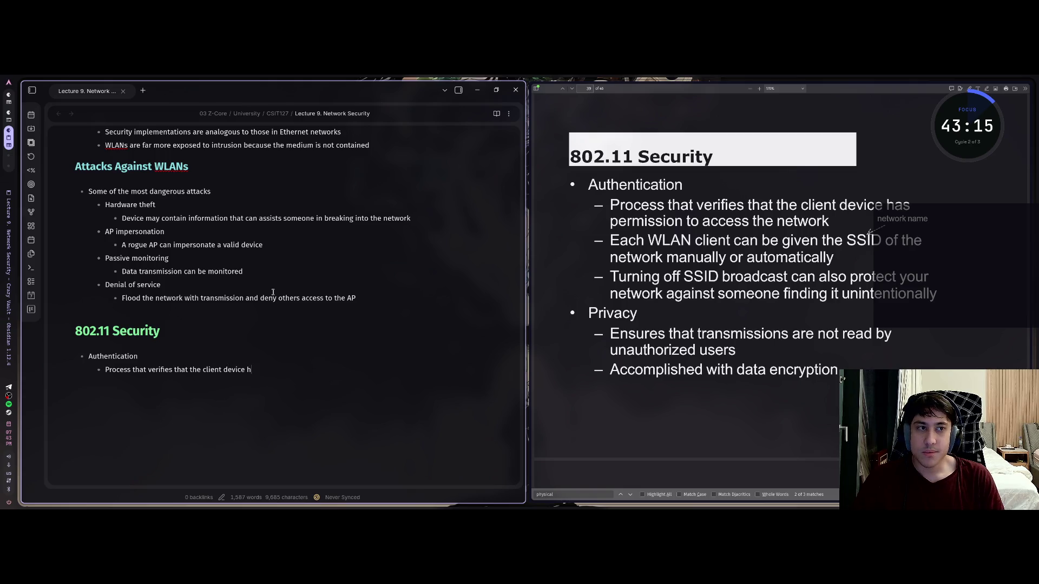
pyautogui.write('as per')
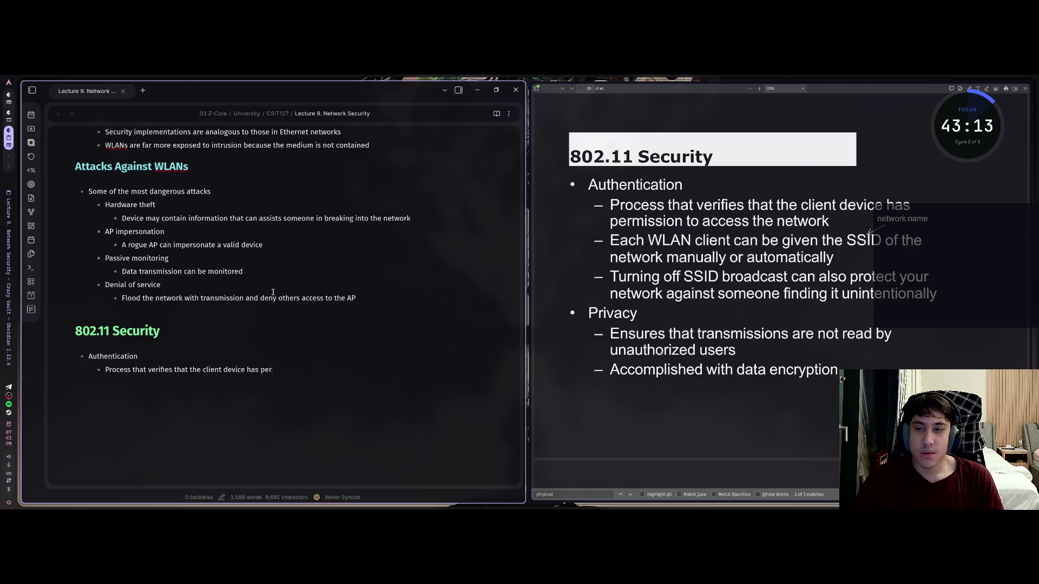
pyautogui.write('mission to')
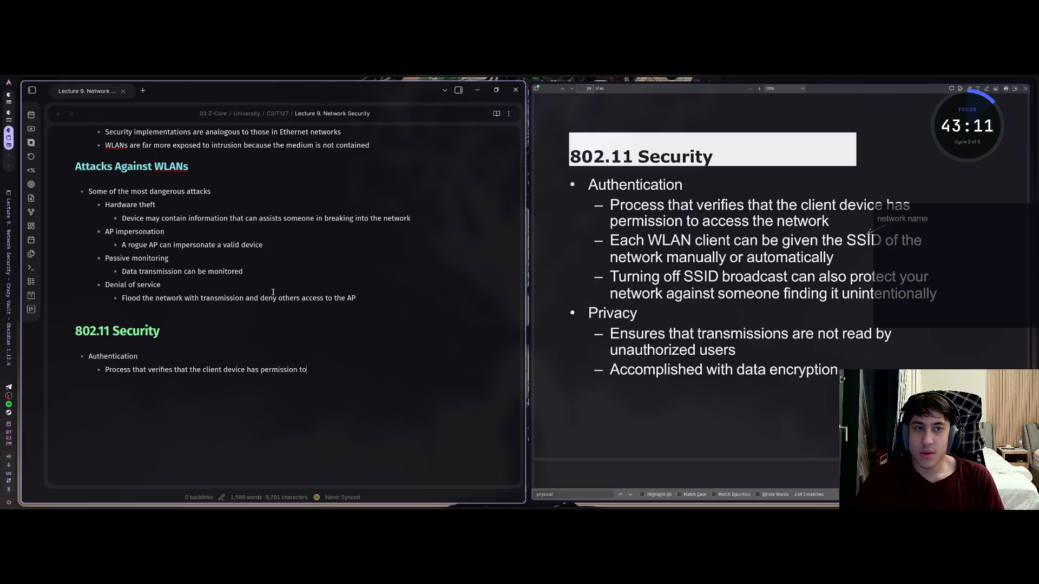
pyautogui.write(' access the ne')
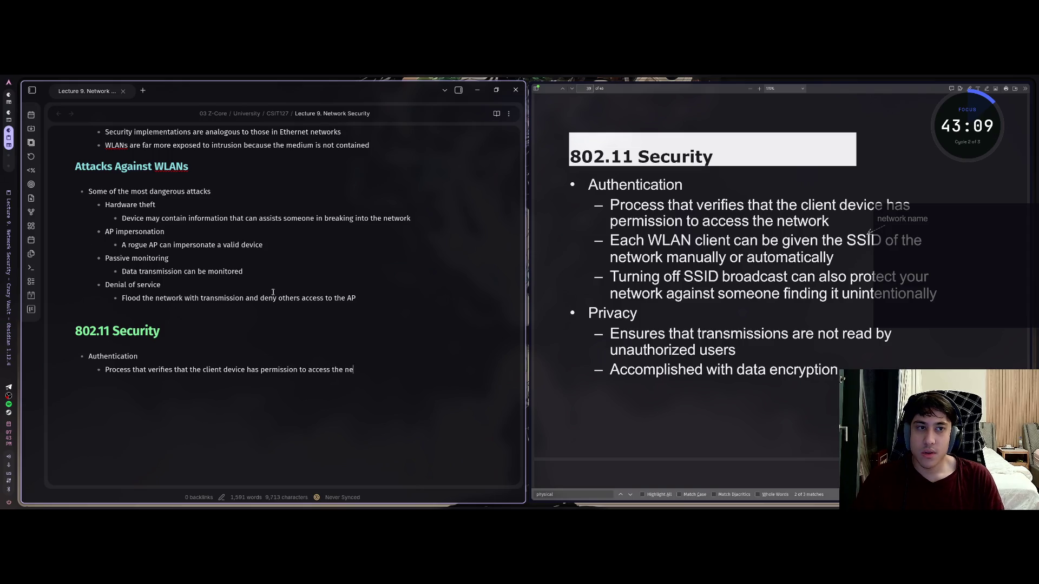
pyautogui.write('twork')
pyautogui.press('Return')
pyautogui.write('Each')
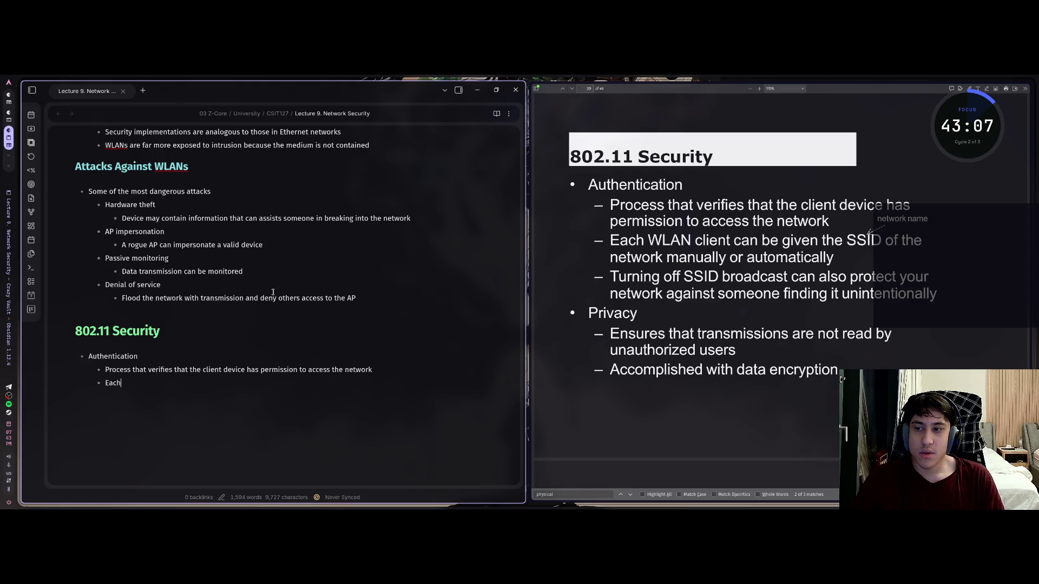
pyautogui.write(' WLAN clie')
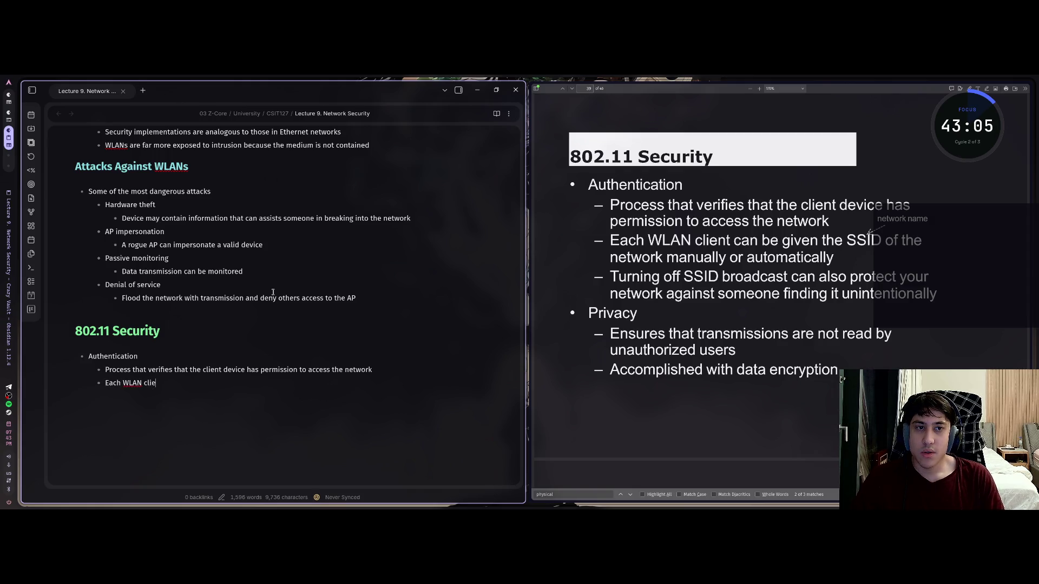
pyautogui.write('nt can be gi')
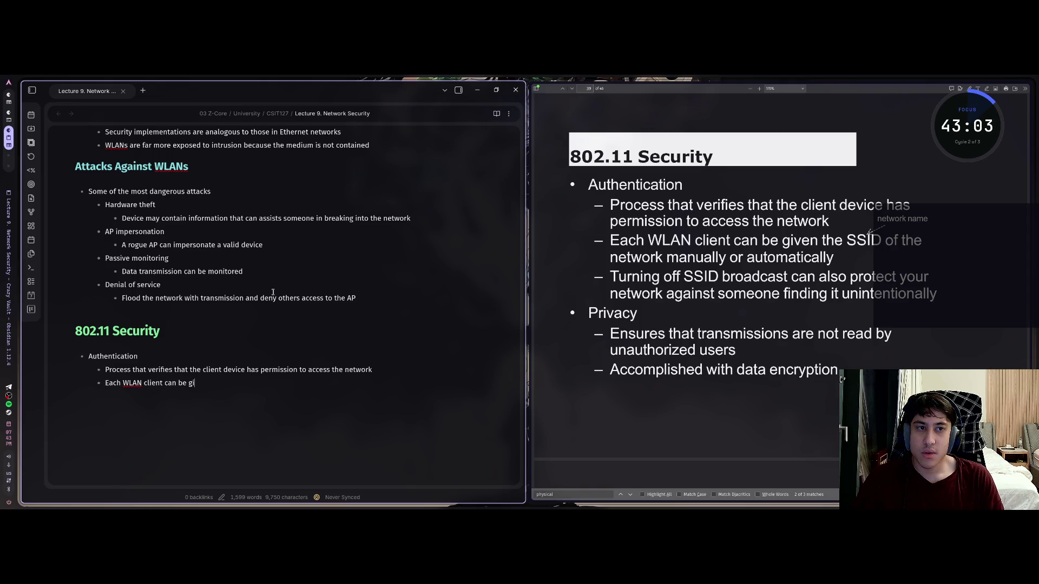
pyautogui.write('ven the SSID')
pyautogui.write(' of the nw')
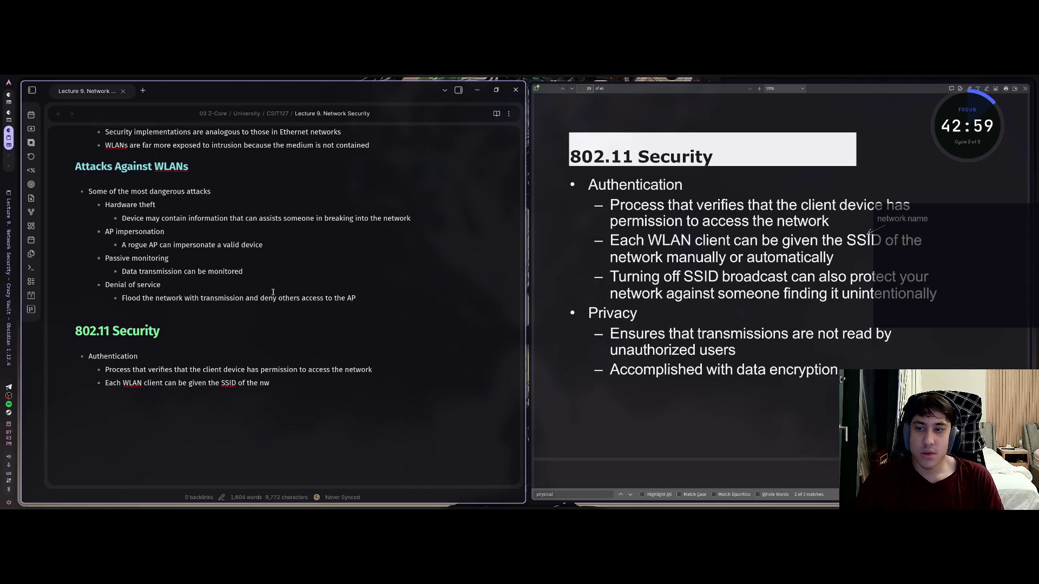
pyautogui.press('BackSpace')
pyautogui.write('etwo')
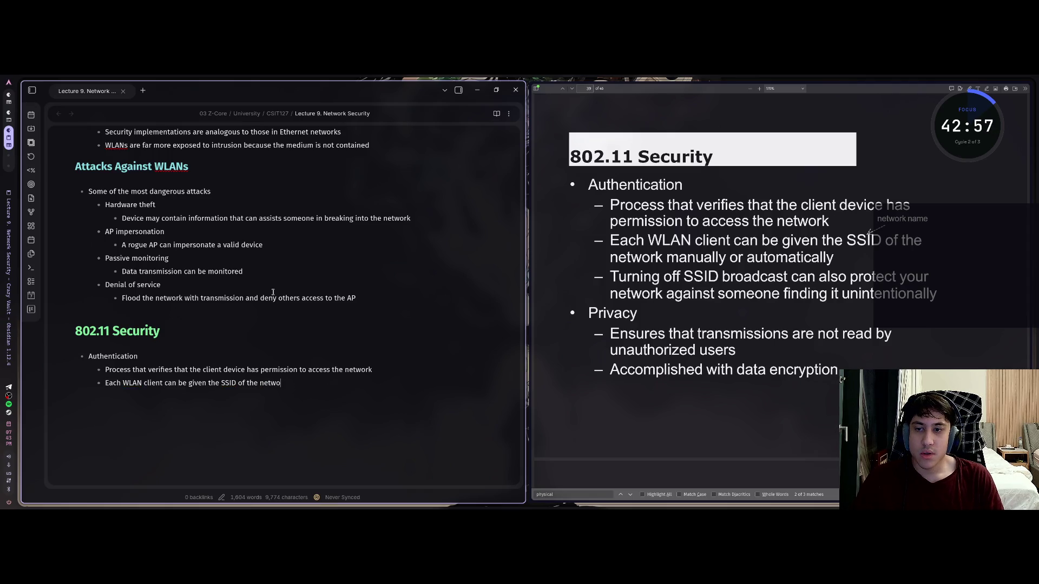
pyautogui.write('rk')
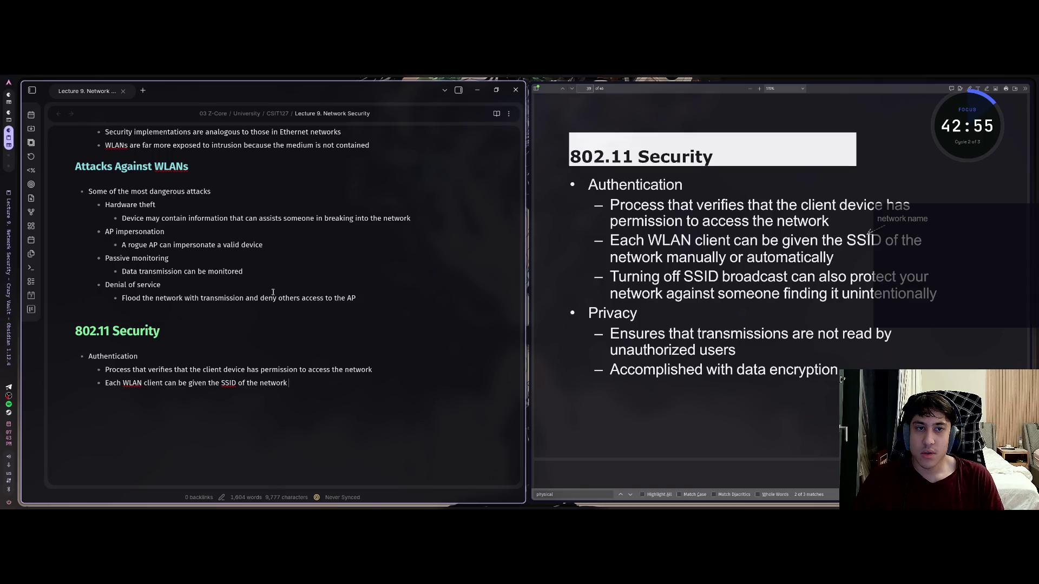
pyautogui.write(' ma')
pyautogui.press('BackSpace')
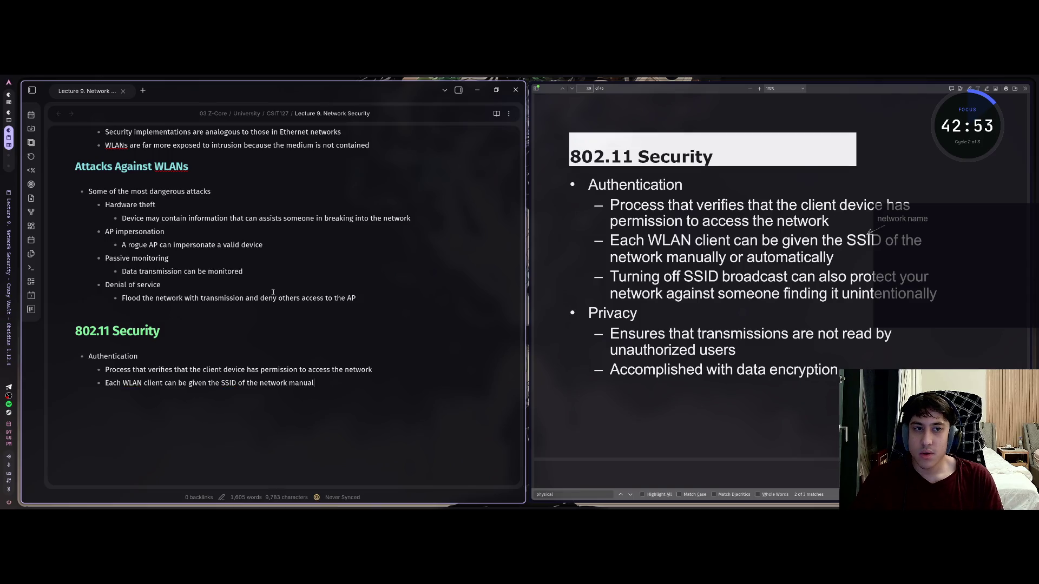
pyautogui.write('ly or automa')
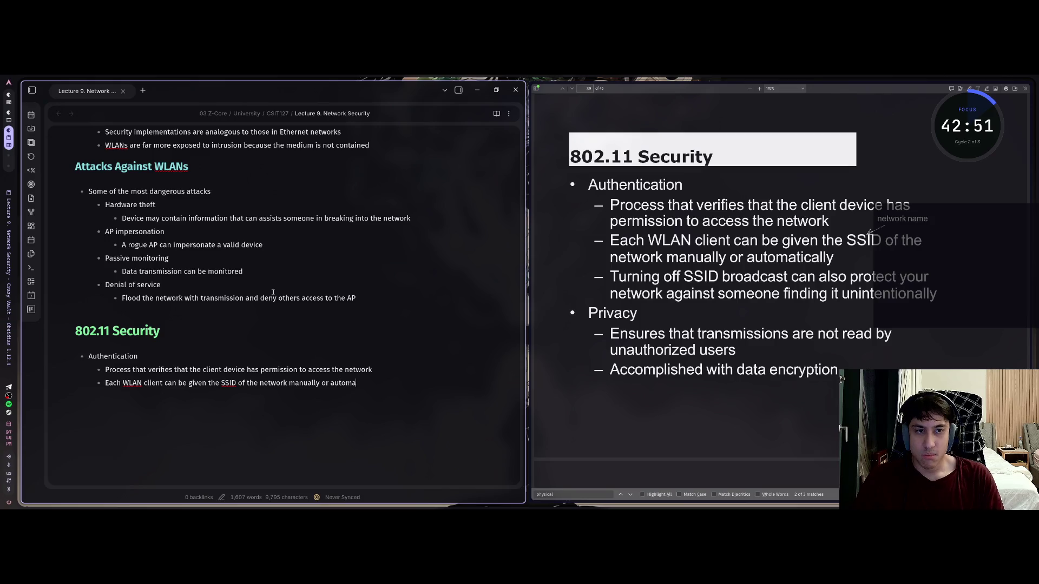
pyautogui.write('tically')
# Step: Add the sub-point on turning off SSID broadcast against unintentional discovery, then return to top level
pyautogui.press('Return')
pyautogui.write('Turni')
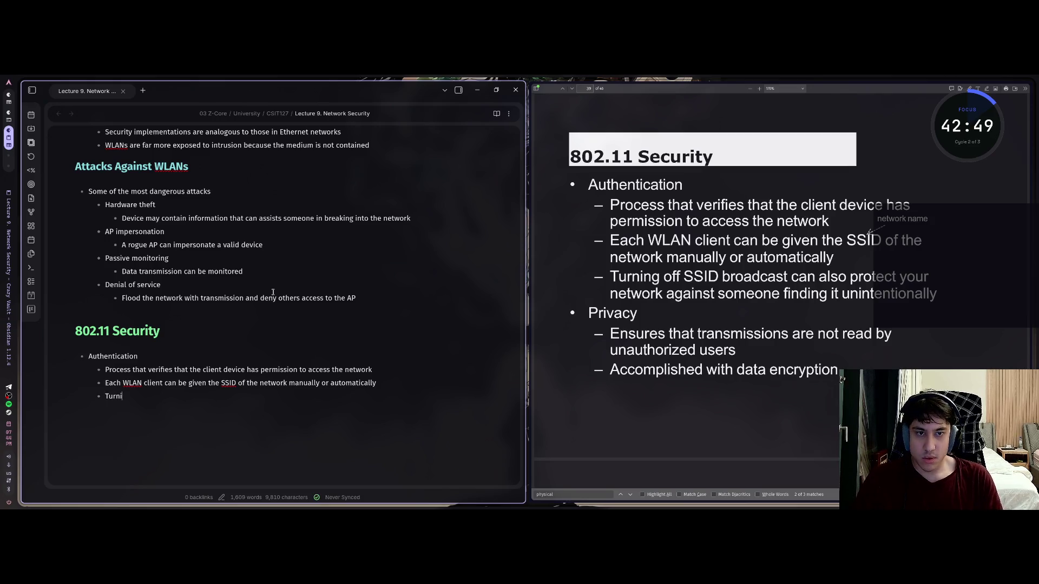
pyautogui.write('ng of SSID ')
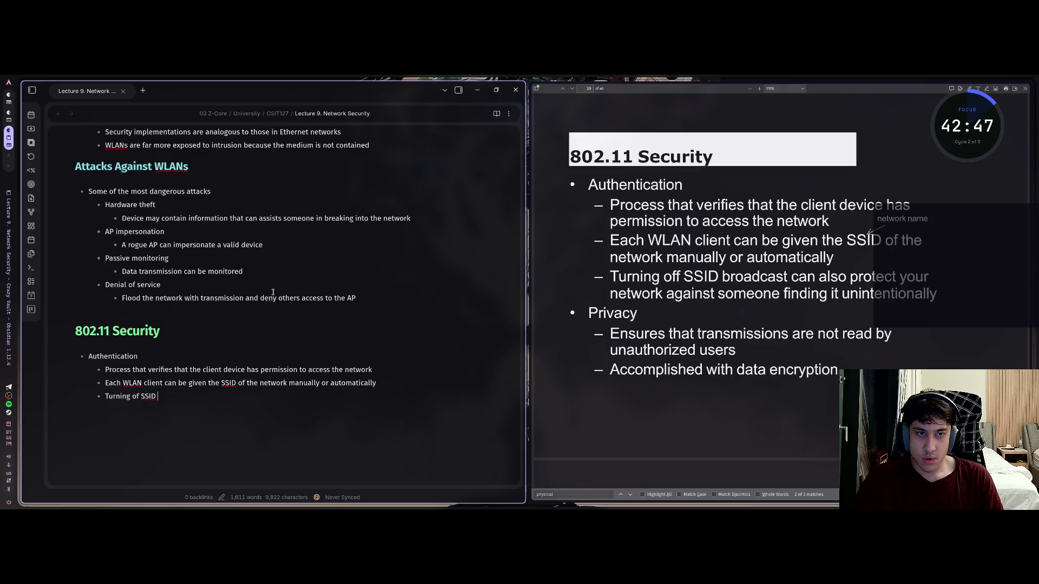
pyautogui.write('broadcast ca')
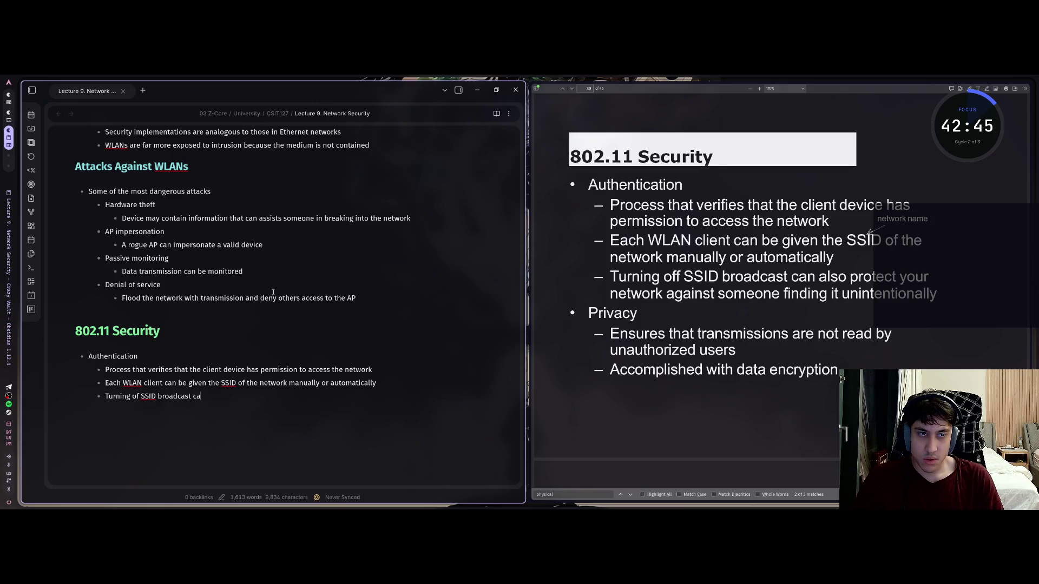
pyautogui.write('n also protec')
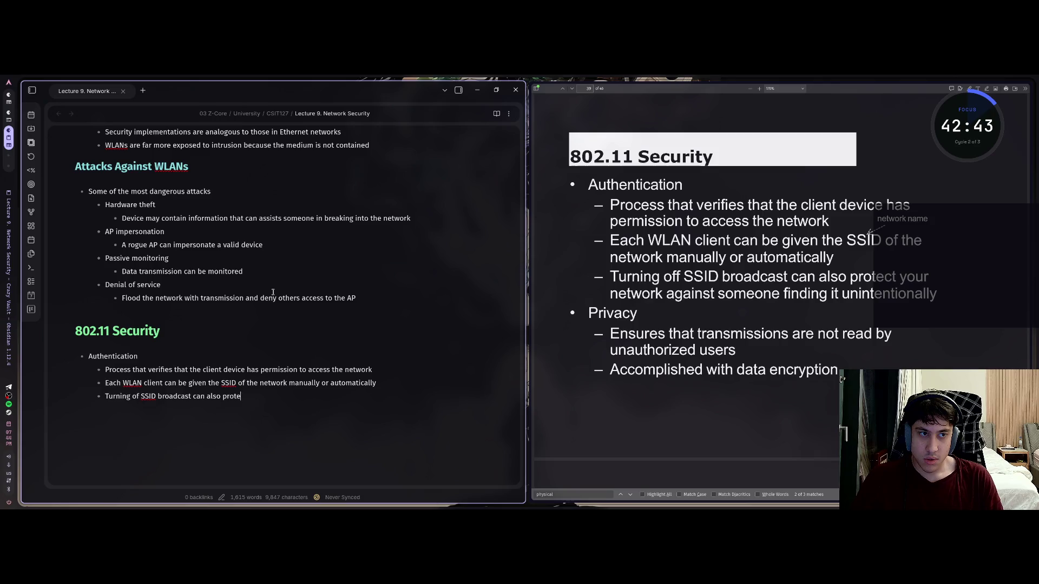
pyautogui.write('t your ne')
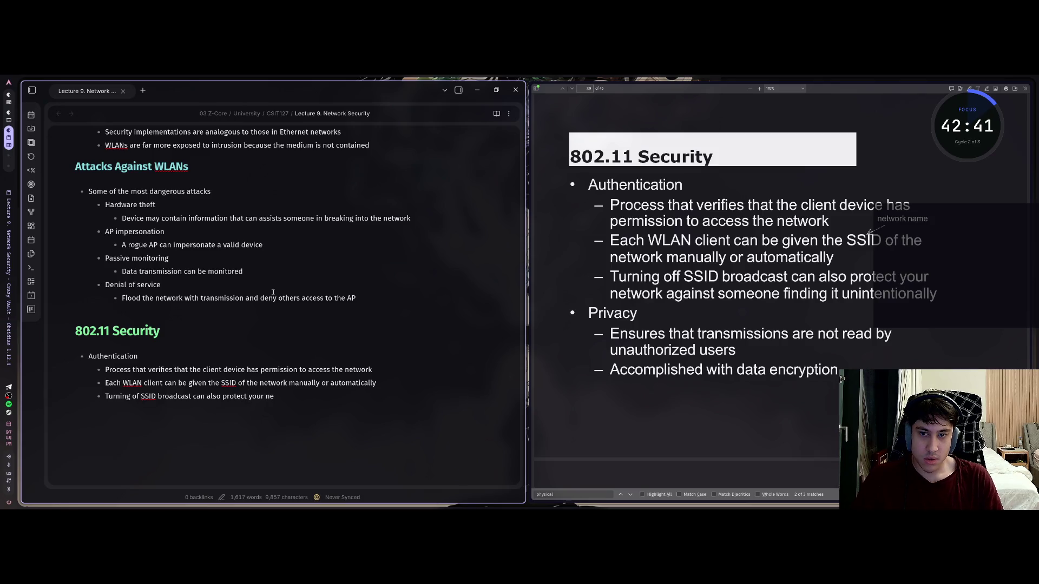
pyautogui.write('twork')
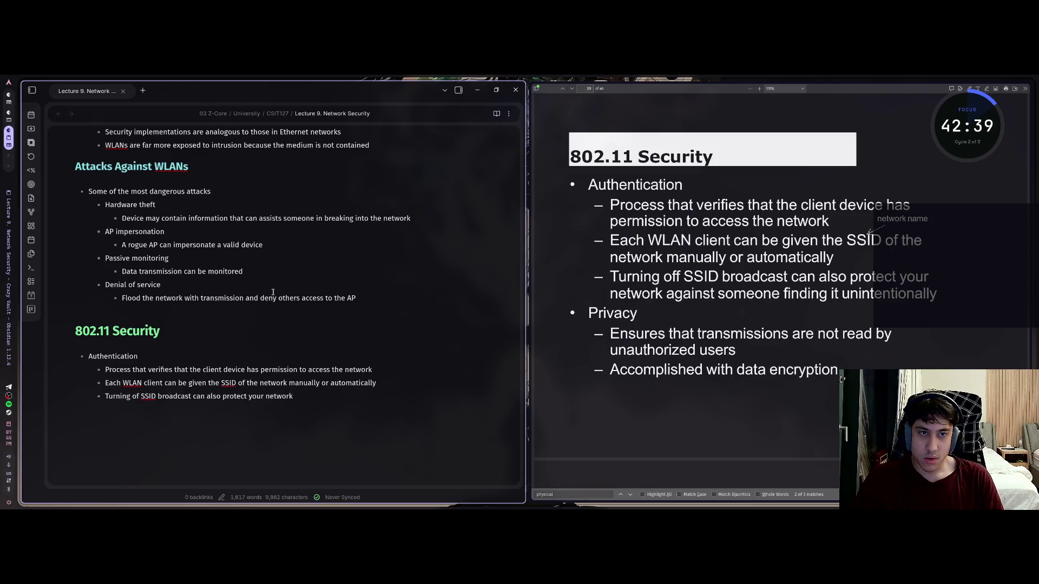
pyautogui.write(' agains')
pyautogui.write('t som')
pyautogui.write('eone finding')
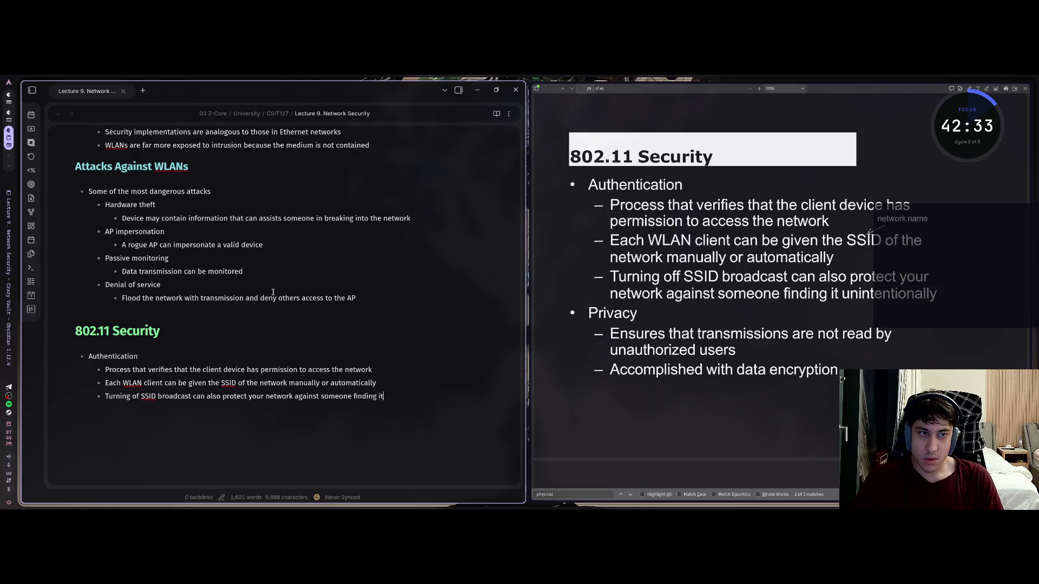
pyautogui.write(' it unin')
pyautogui.write('tentional')
pyautogui.write('ly')
pyautogui.press('Return')
pyautogui.press('Return')
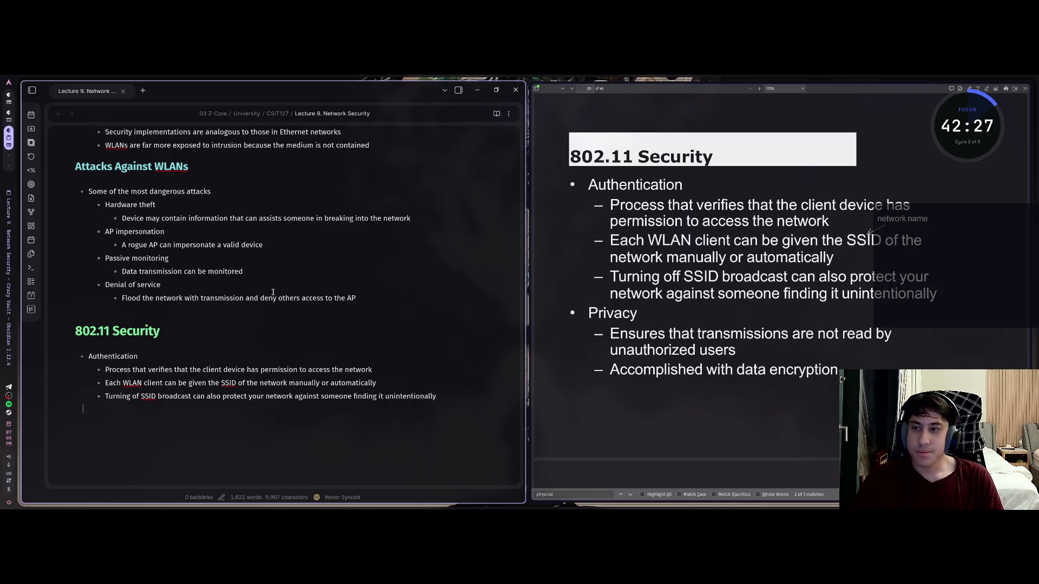
pyautogui.press('BackSpace')
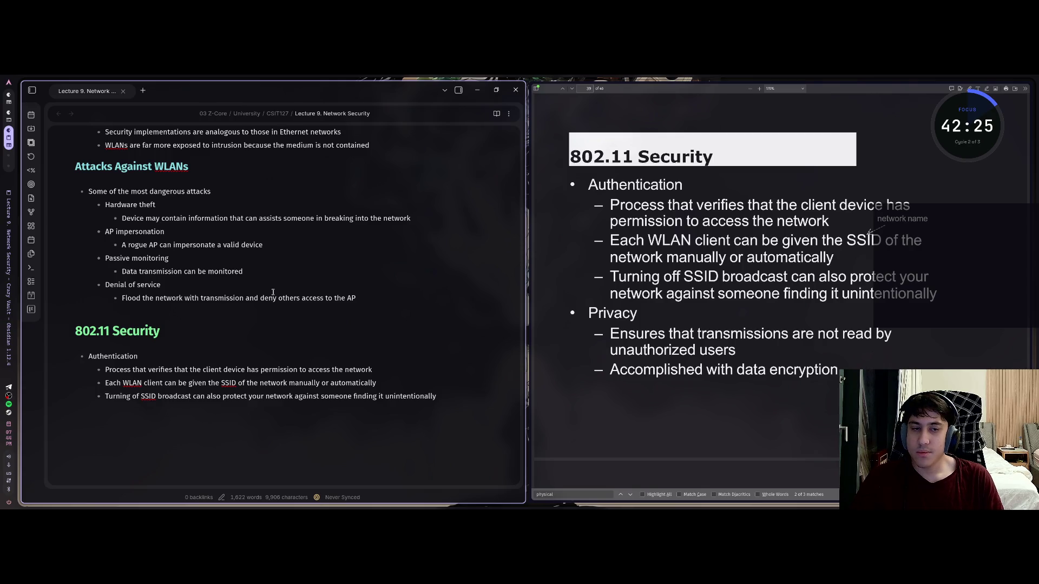
pyautogui.write('- Priva')
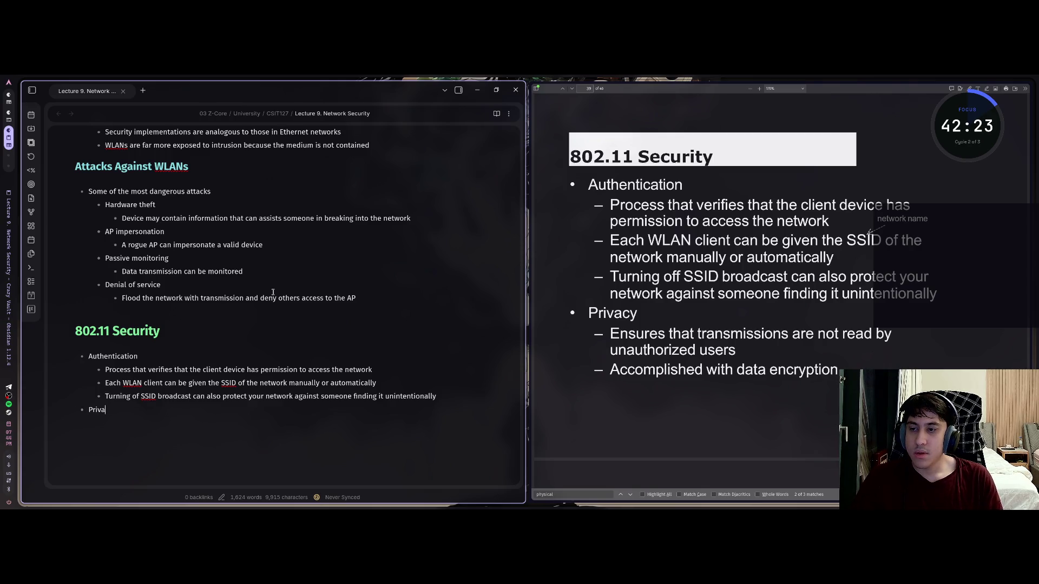
pyautogui.write('cy')
# Step: Add 'Accomplished with data encryption' under Privacy and review the 802.11 Security notes
pyautogui.press('Return')
pyautogui.write('E')
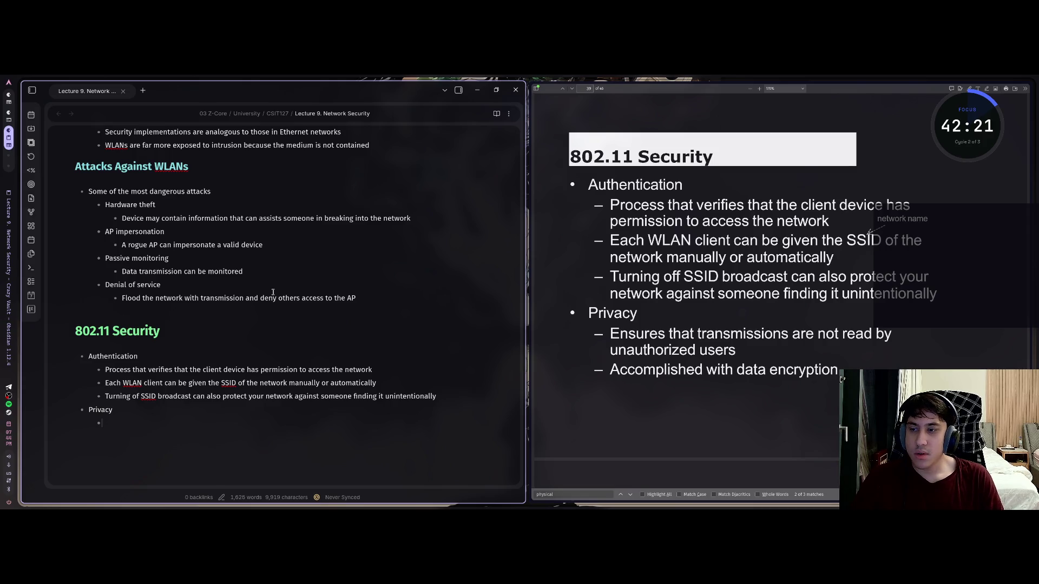
pyautogui.write('Ensures')
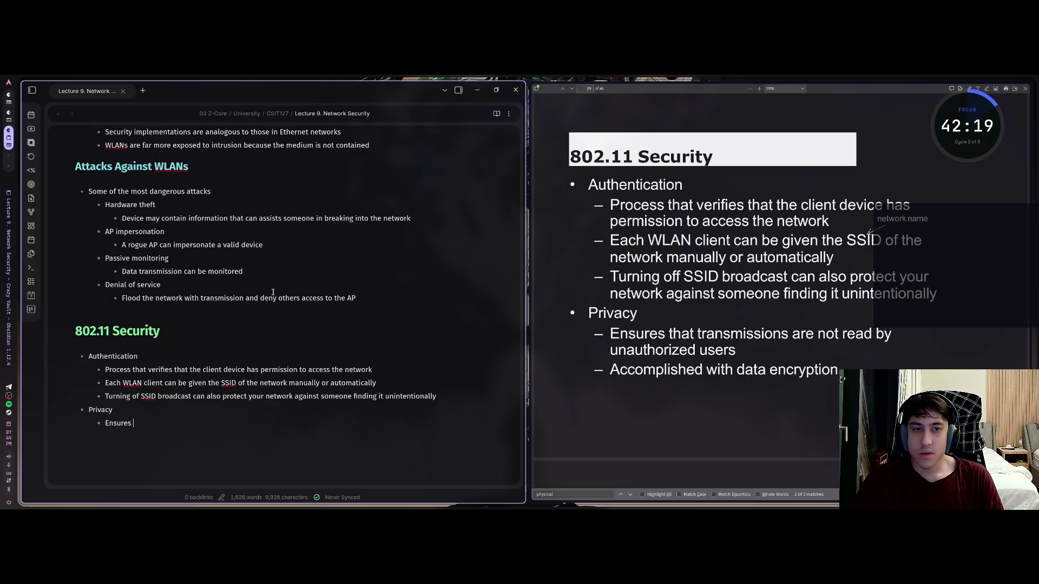
pyautogui.write('that transmission')
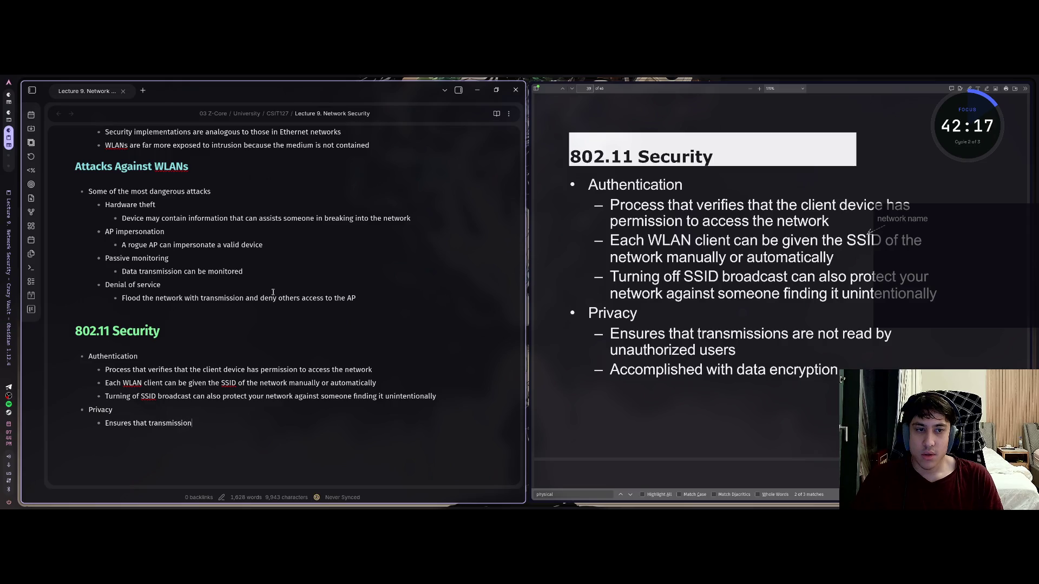
pyautogui.write(' a')
pyautogui.write('re not read')
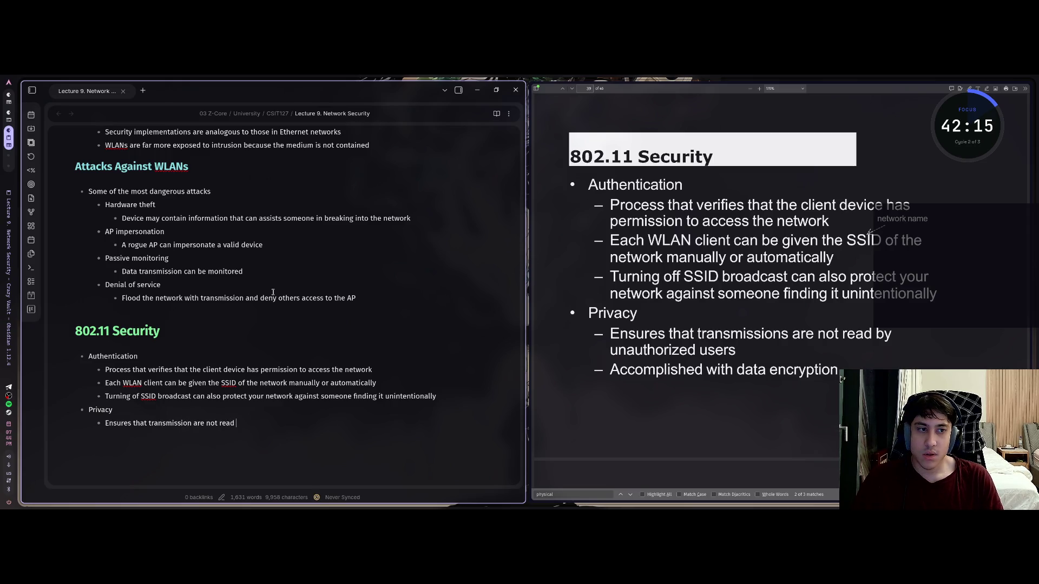
pyautogui.write(' by unauth')
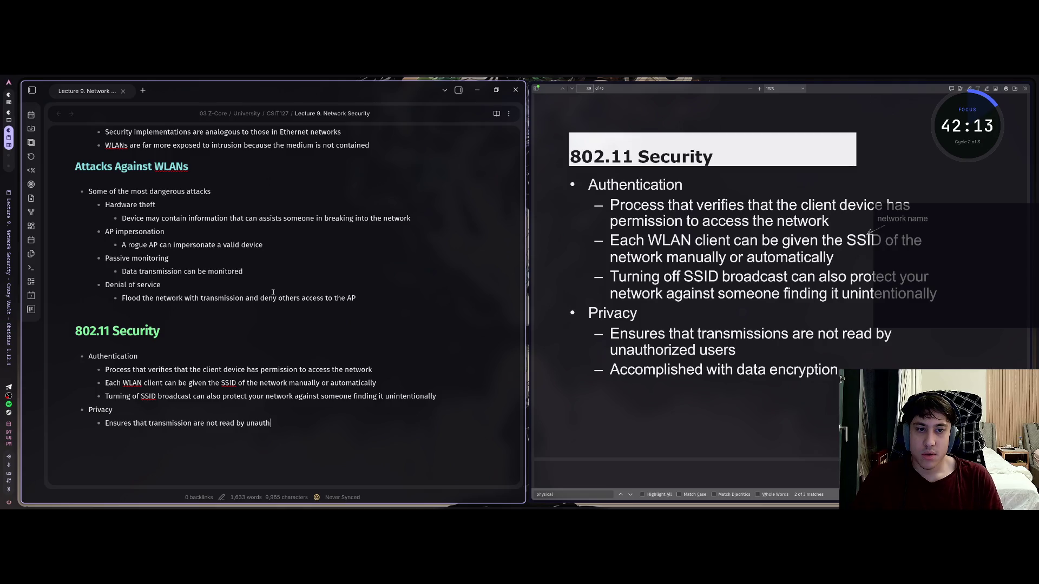
pyautogui.write('o')
pyautogui.write('rized user')
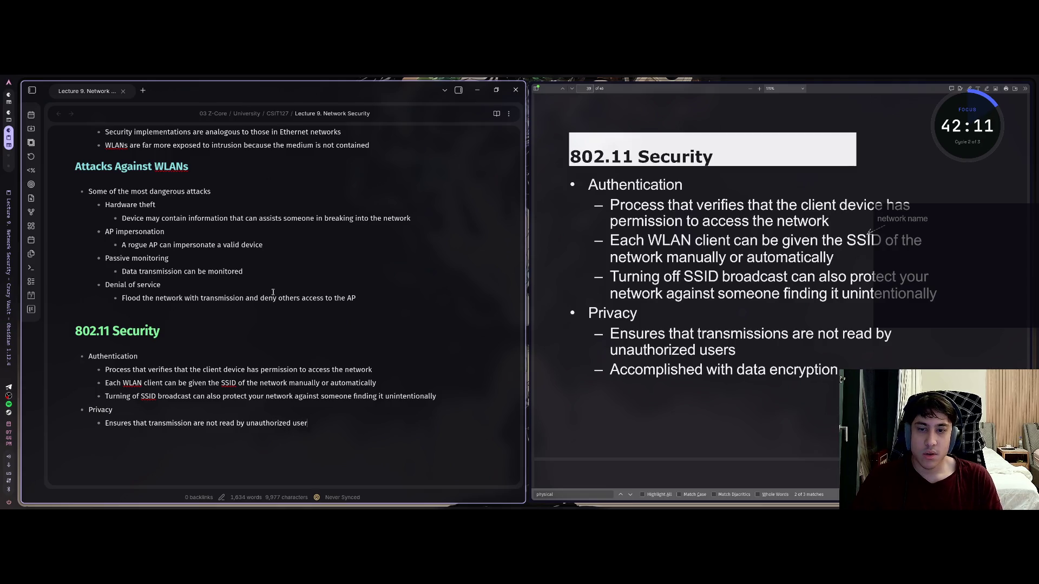
pyautogui.write('s')
pyautogui.write('Ac')
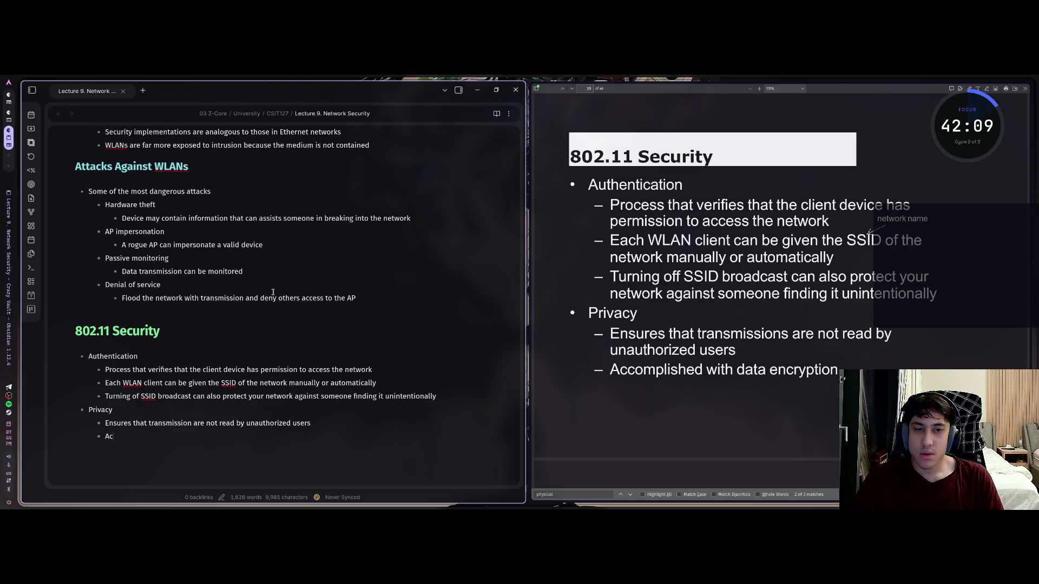
pyautogui.write('ompli')
pyautogui.write('shed wit')
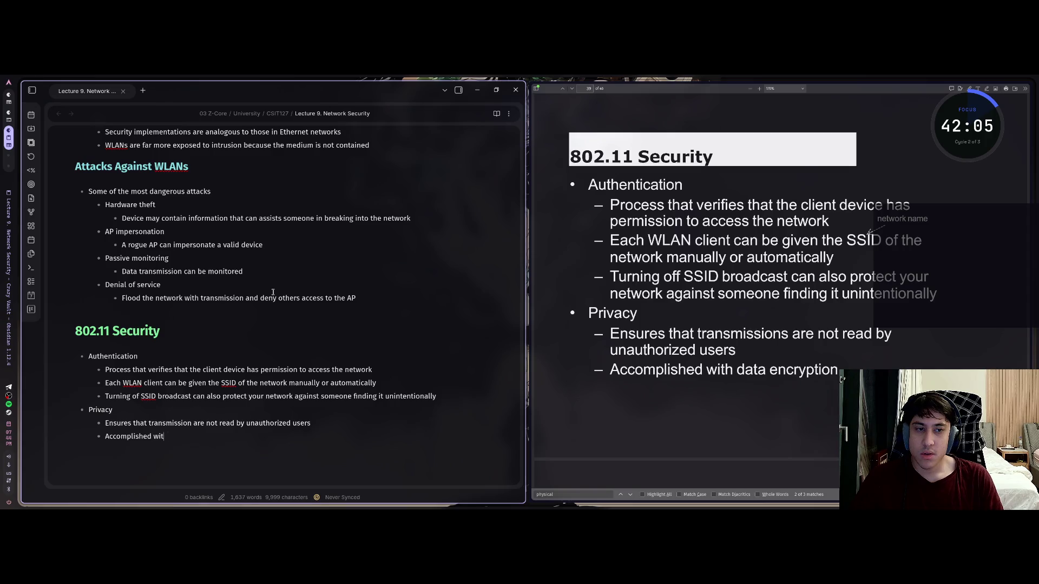
pyautogui.write('h data enc')
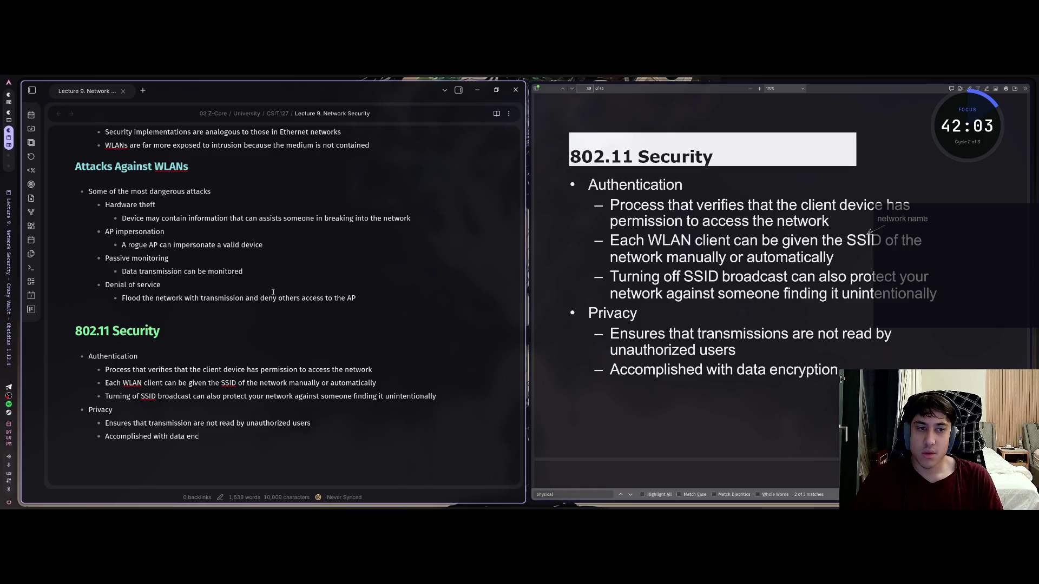
pyautogui.write('ryption')
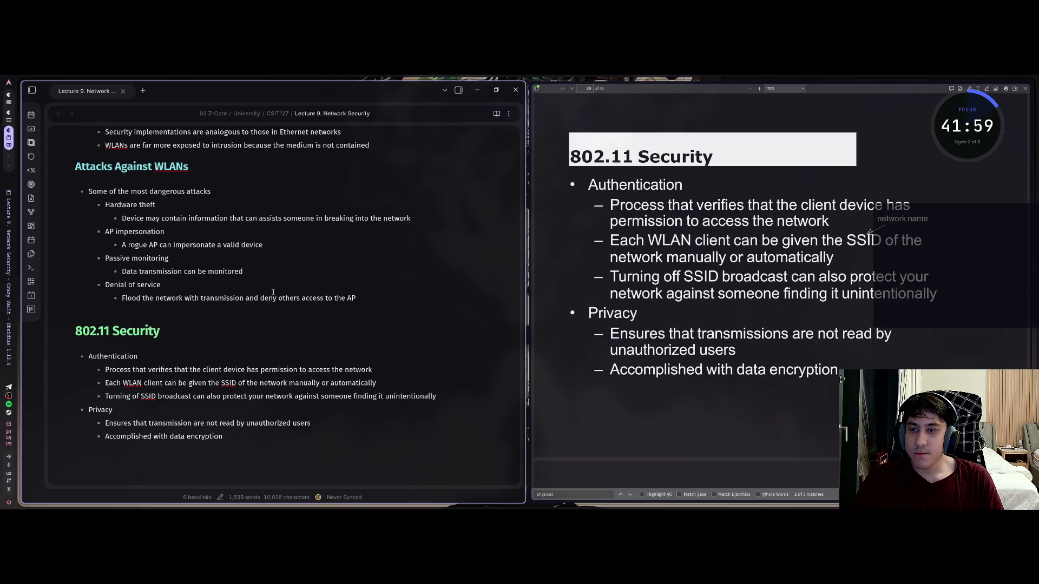
pyautogui.press('Escape')
pyautogui.press('k')
pyautogui.press('k')
pyautogui.press('j')
pyautogui.press('j')
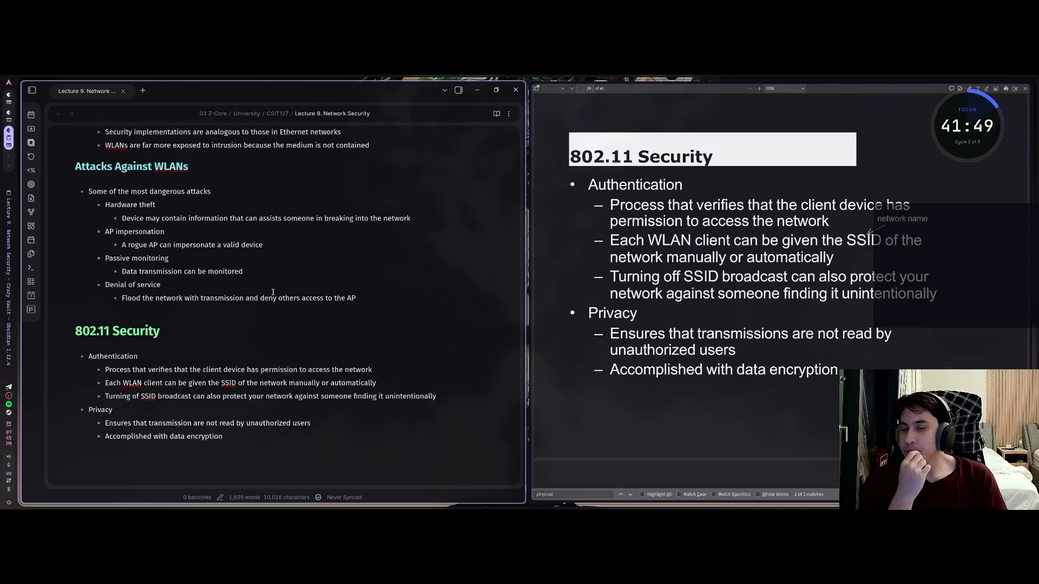
pyautogui.press('k')
pyautogui.press('k')
pyautogui.press('k')
pyautogui.press('k')
pyautogui.press('j')
pyautogui.press('j')
pyautogui.press('j')
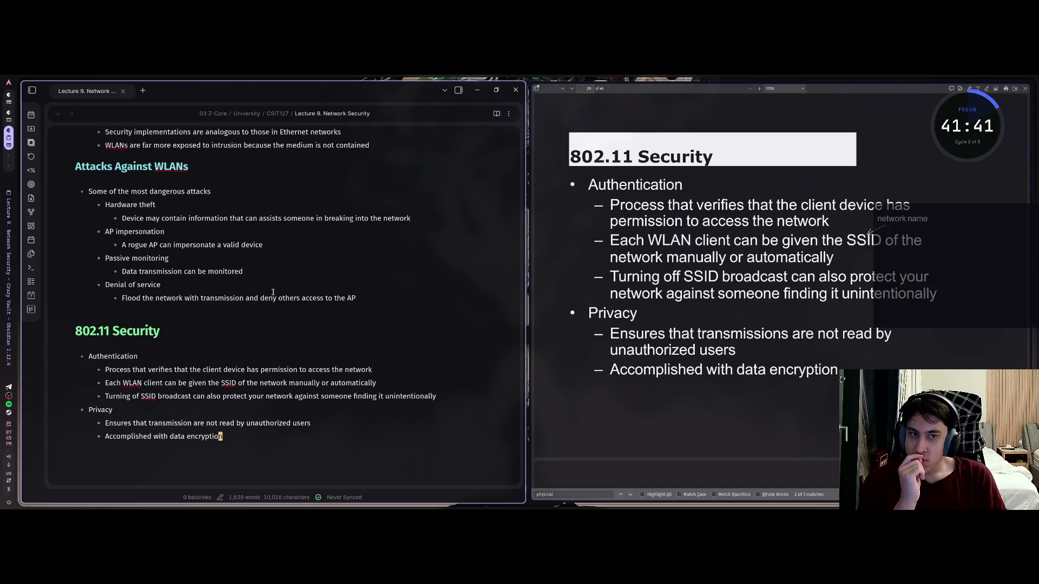
pyautogui.scroll(-1, 781, 292)
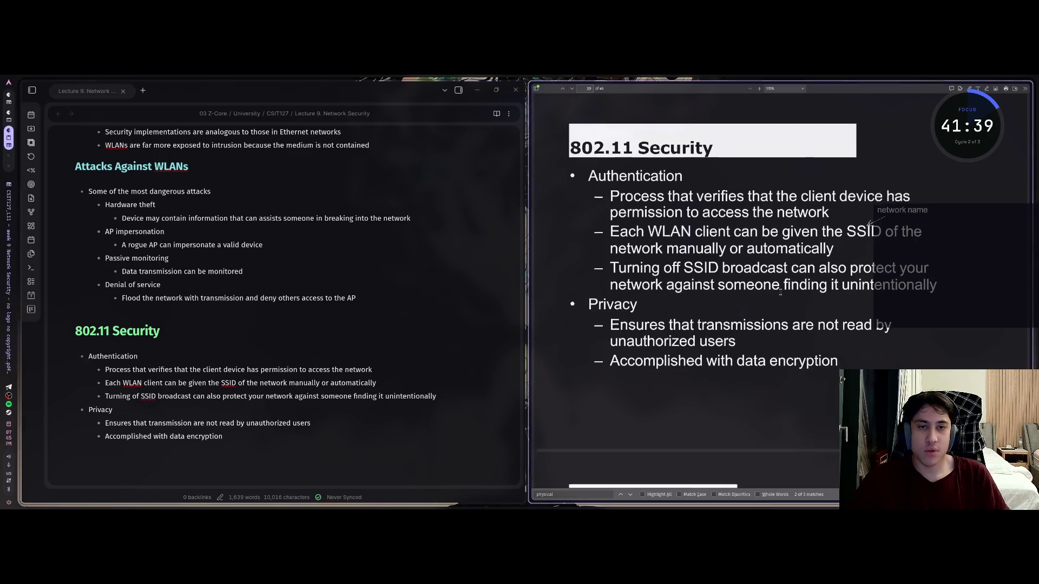
pyautogui.scroll(-3, 781, 293)
pyautogui.scroll(-2, 780, 293)
pyautogui.scroll(-1, 780, 292)
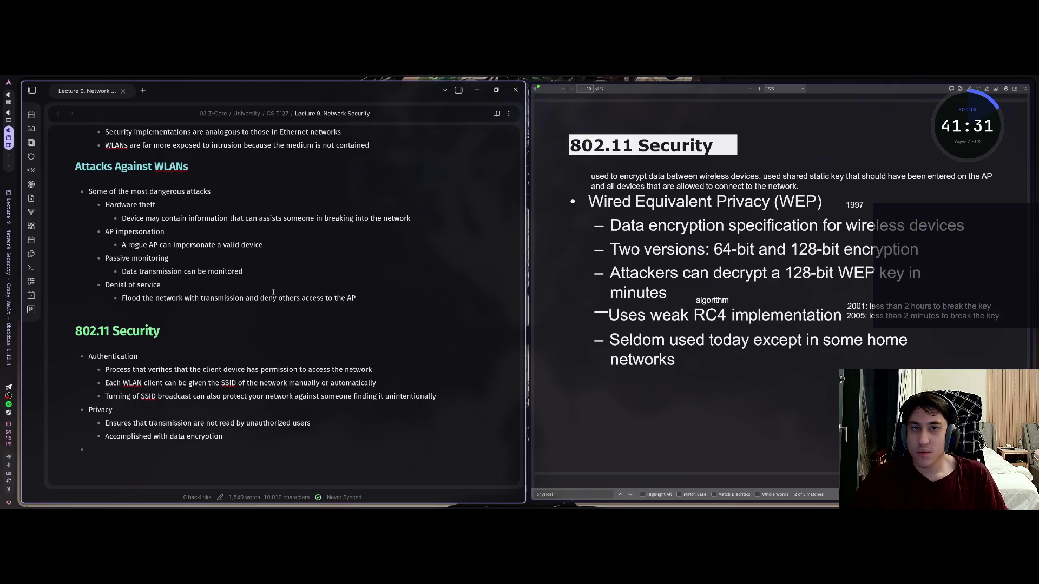
pyautogui.write('Wired')
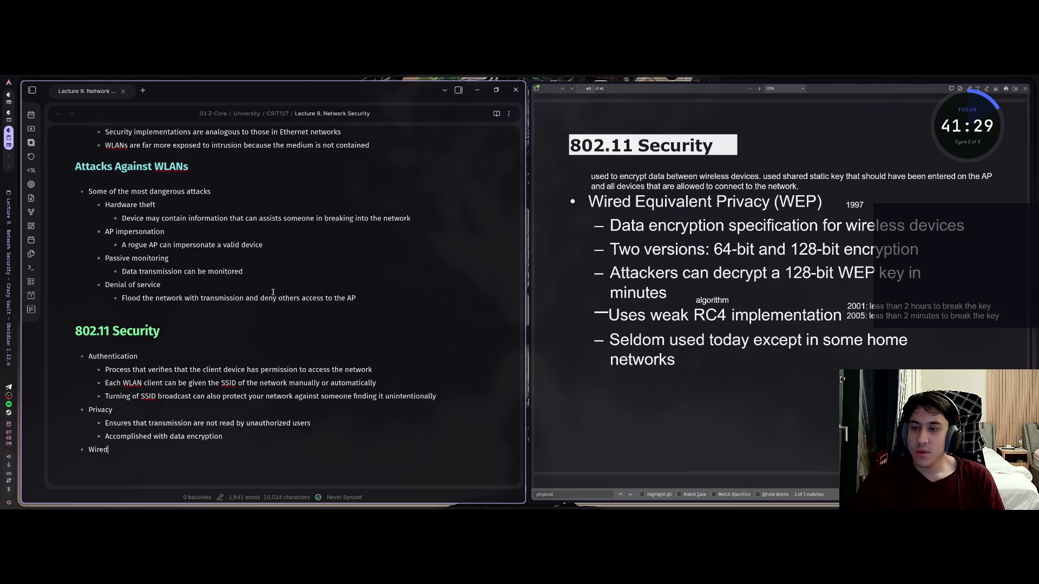
pyautogui.write(' Equival')
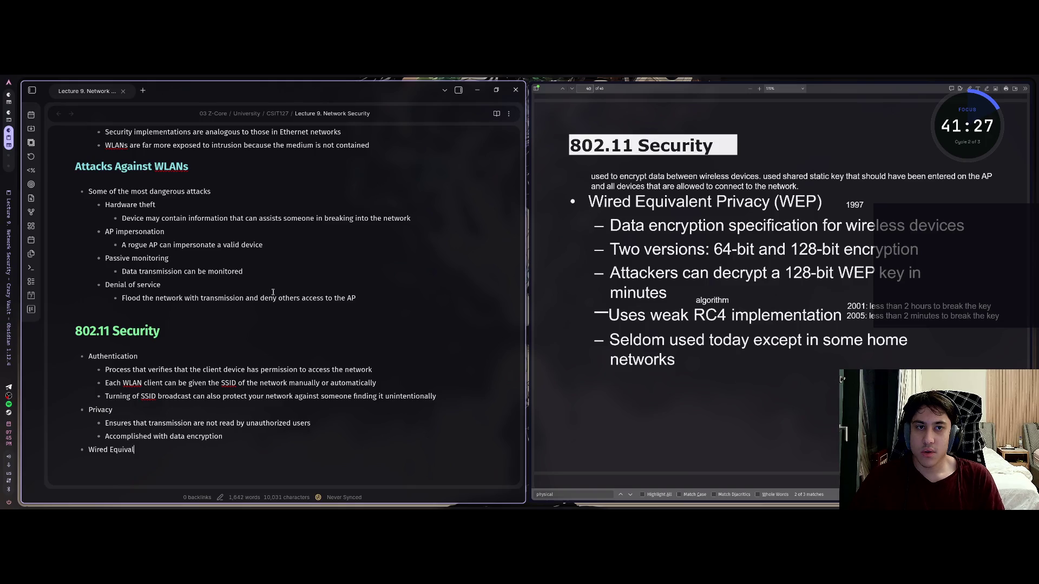
pyautogui.write('ent Priva')
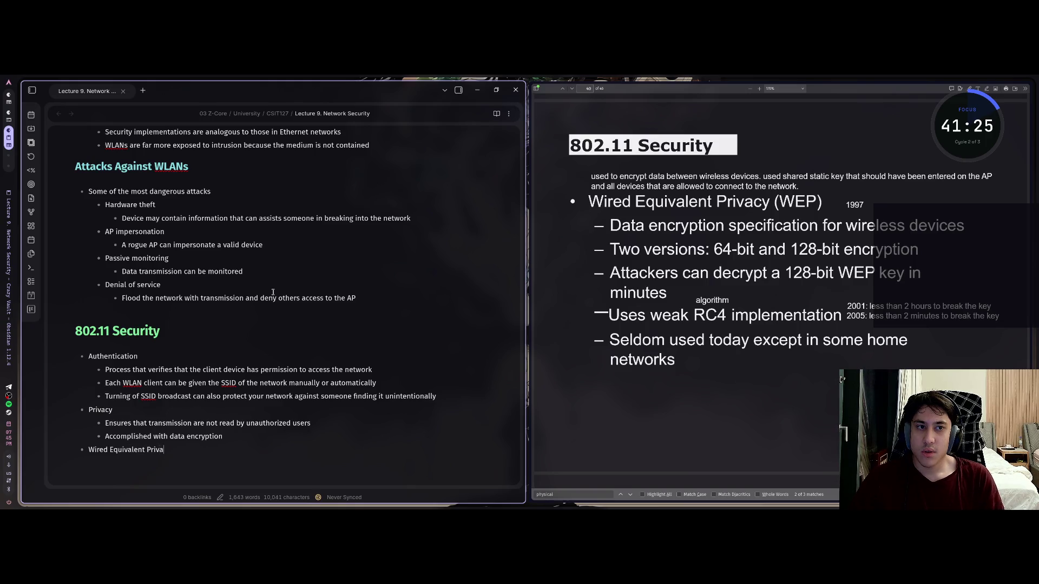
pyautogui.write('cy (WE')
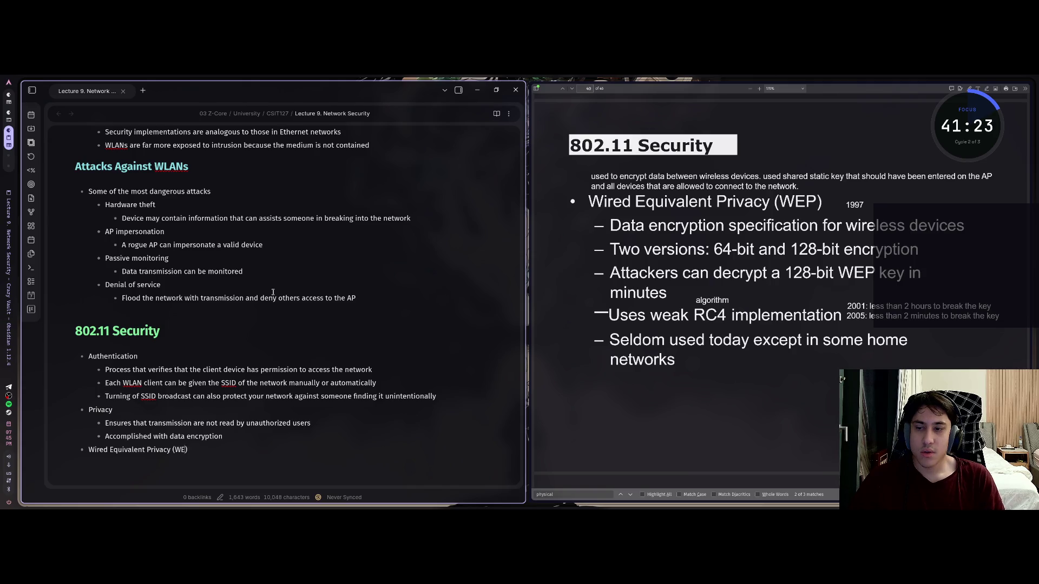
pyautogui.write('P) ')
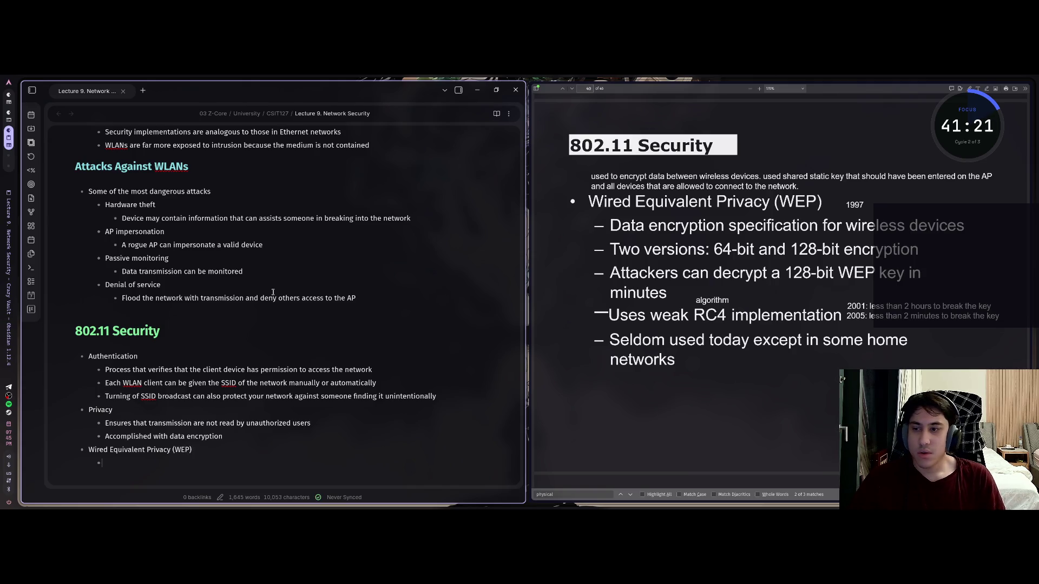
pyautogui.write('Data')
pyautogui.scroll(-3, 272, 293)
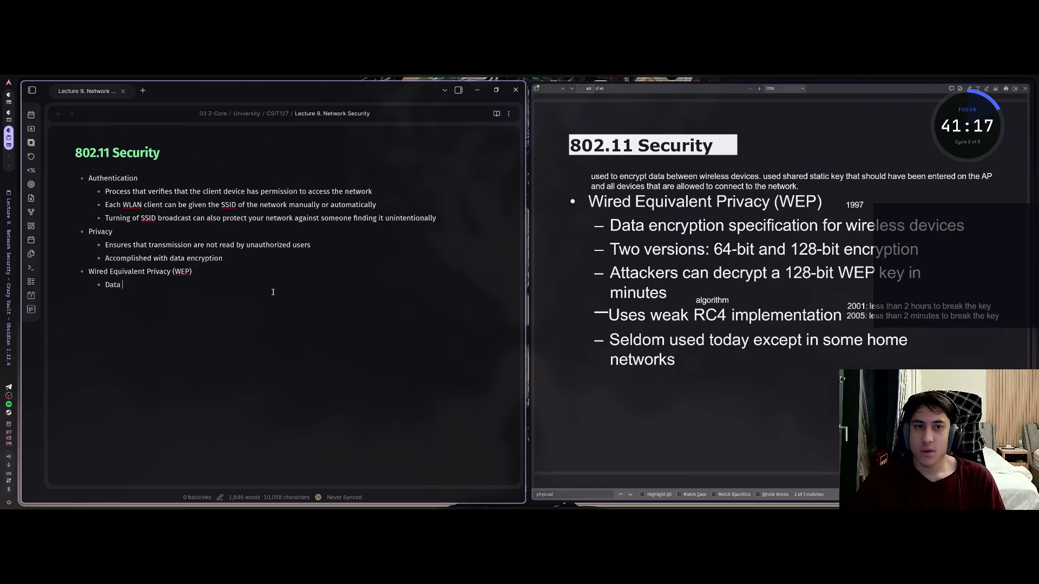
pyautogui.write('encrypti')
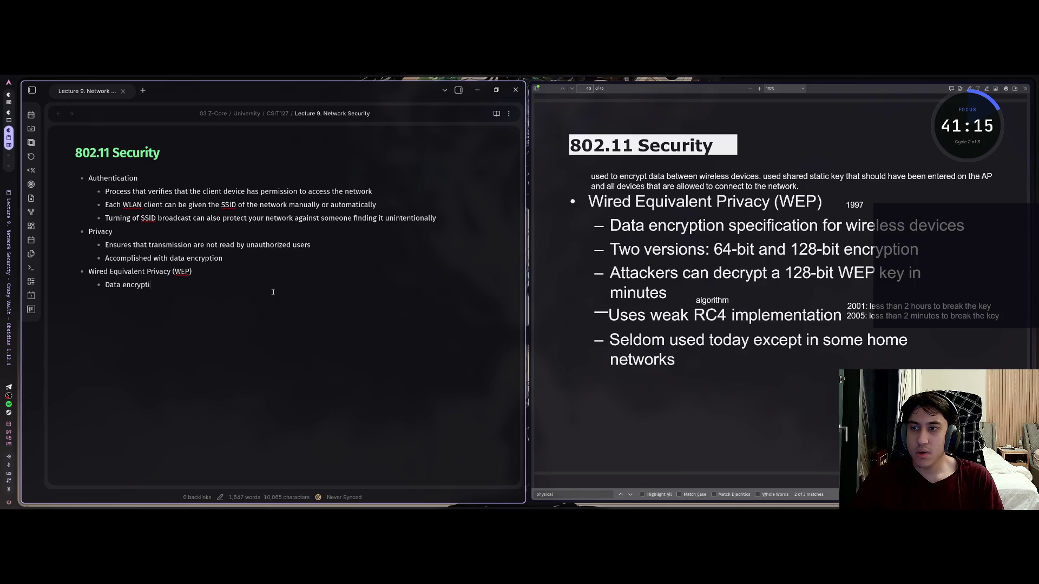
pyautogui.write('on specifica')
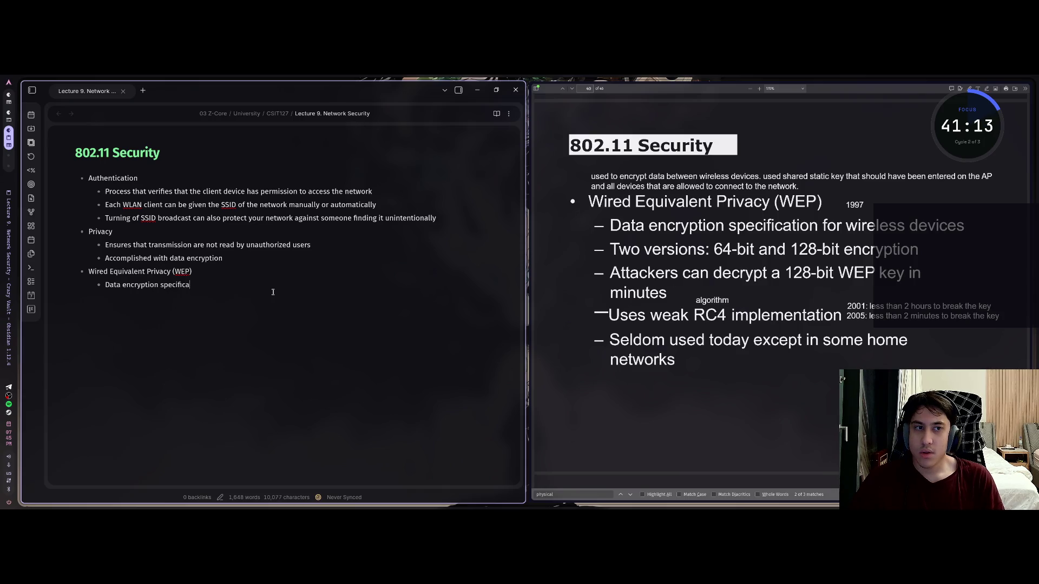
pyautogui.write('iton for wi')
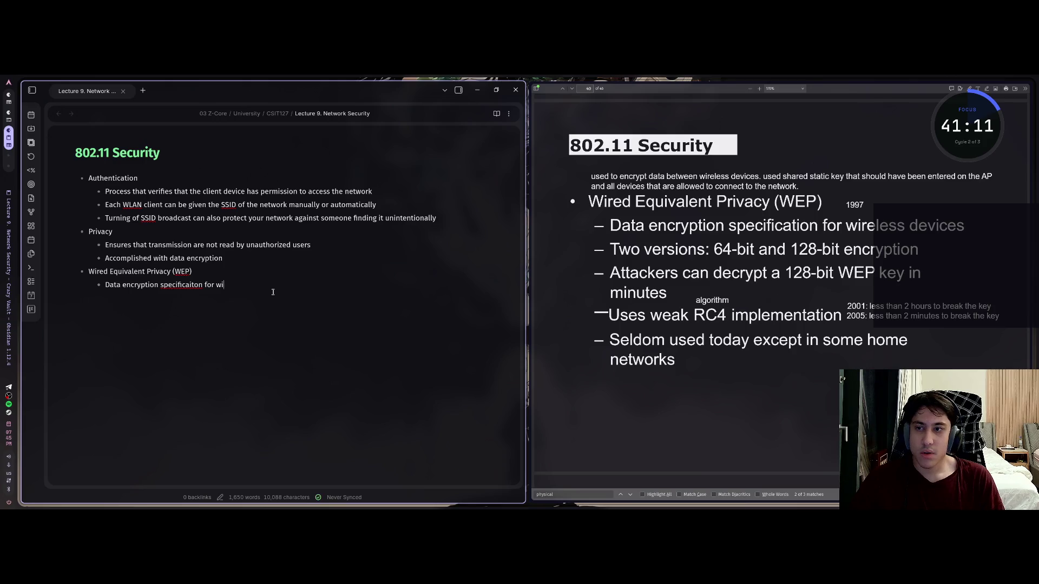
pyautogui.write('reless dev')
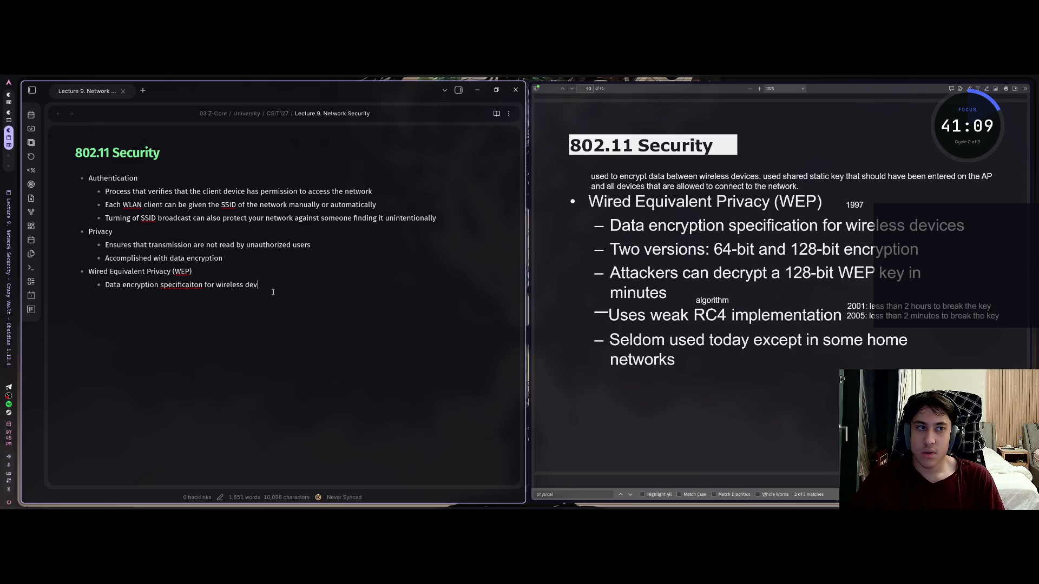
pyautogui.write('ices')
# Step: Add WEP sub-points on wireless data encryption and its 64-bit and 128-bit versions
pyautogui.press('Return')
pyautogui.write('Tw')
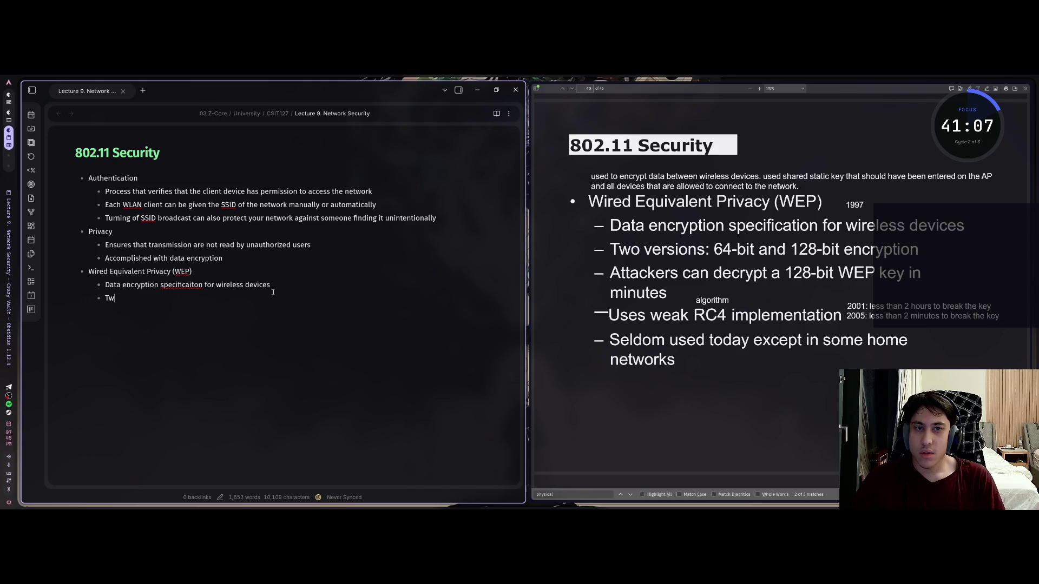
pyautogui.write('o versions:')
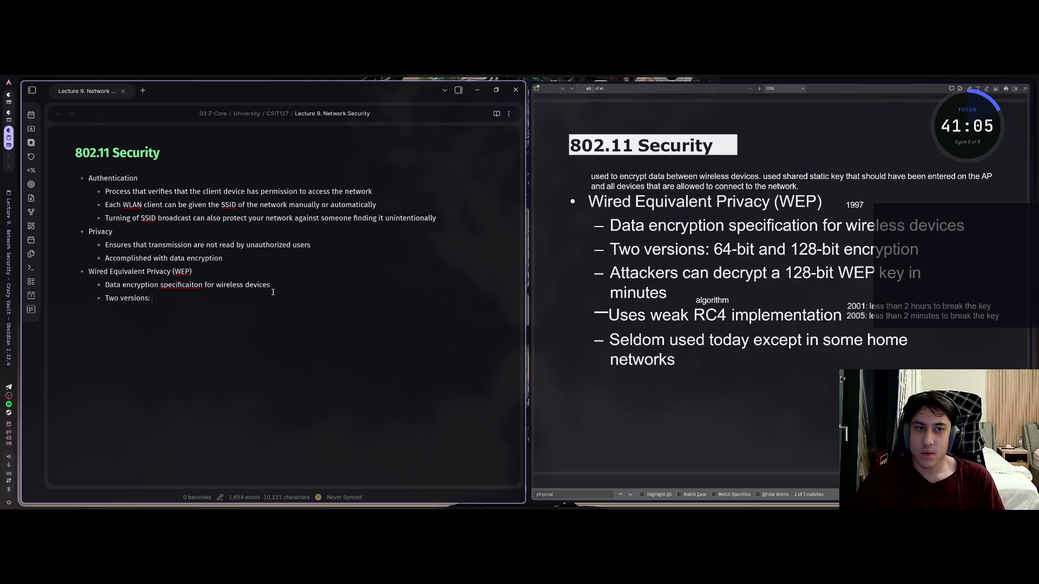
pyautogui.write('6')
pyautogui.write('-')
pyautogui.write('and 128-bit')
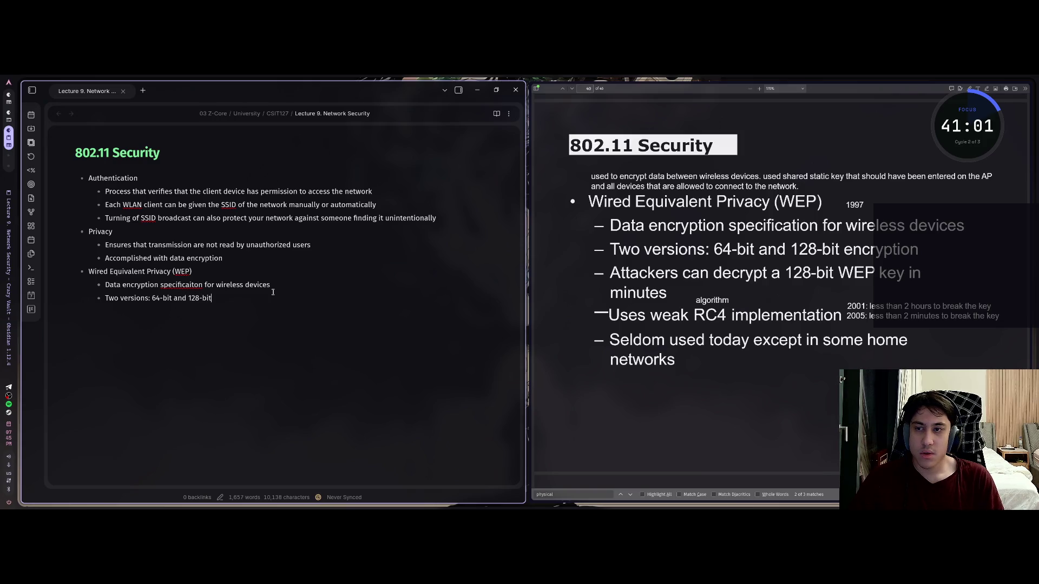
pyautogui.write(' encry')
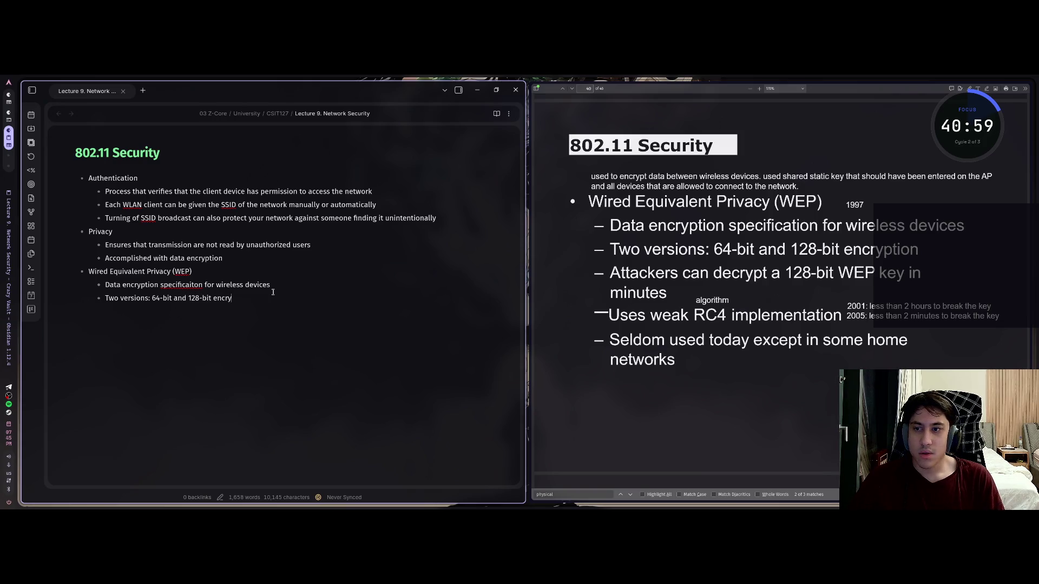
pyautogui.write('ption')
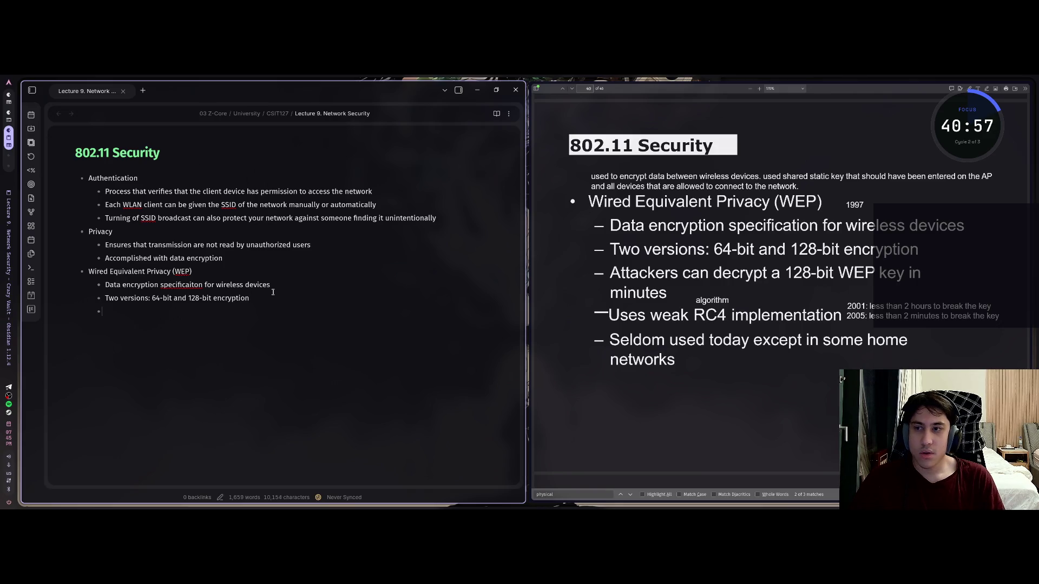
pyautogui.write('Attacks')
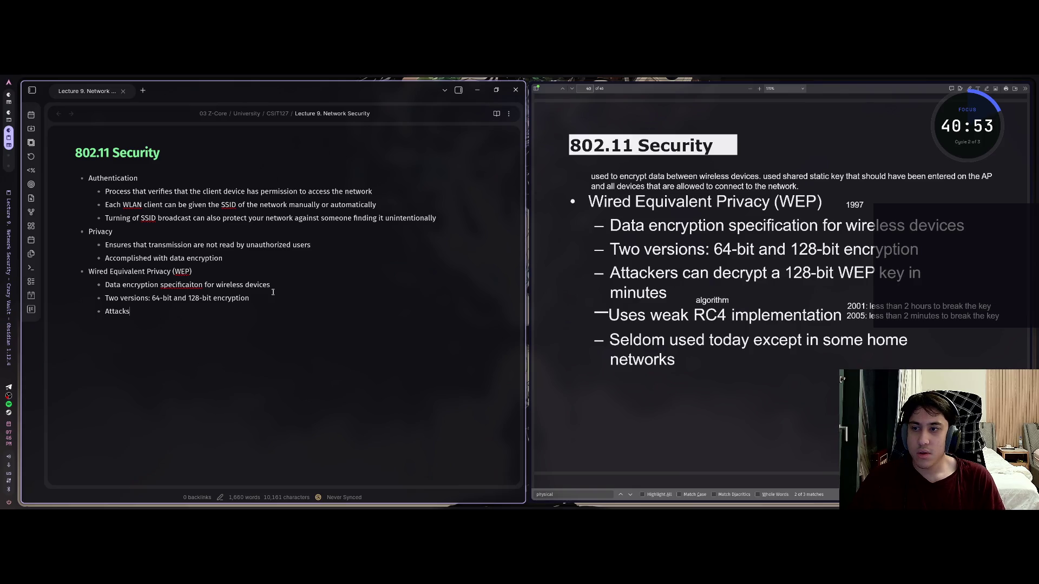
pyautogui.press('BackSpace')
pyautogui.write('k')
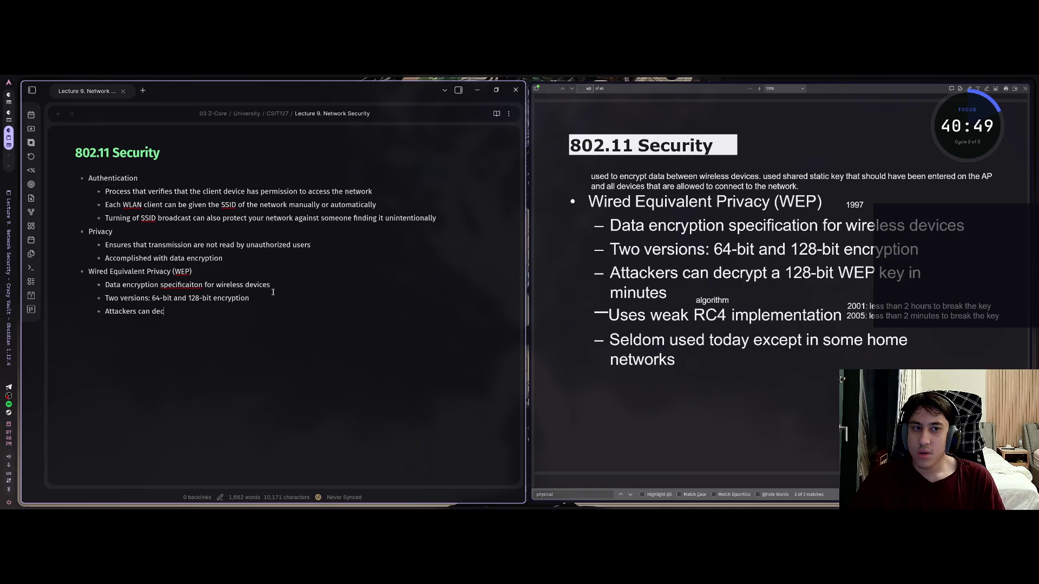
pyautogui.write('rypt')
pyautogui.write(' a 12')
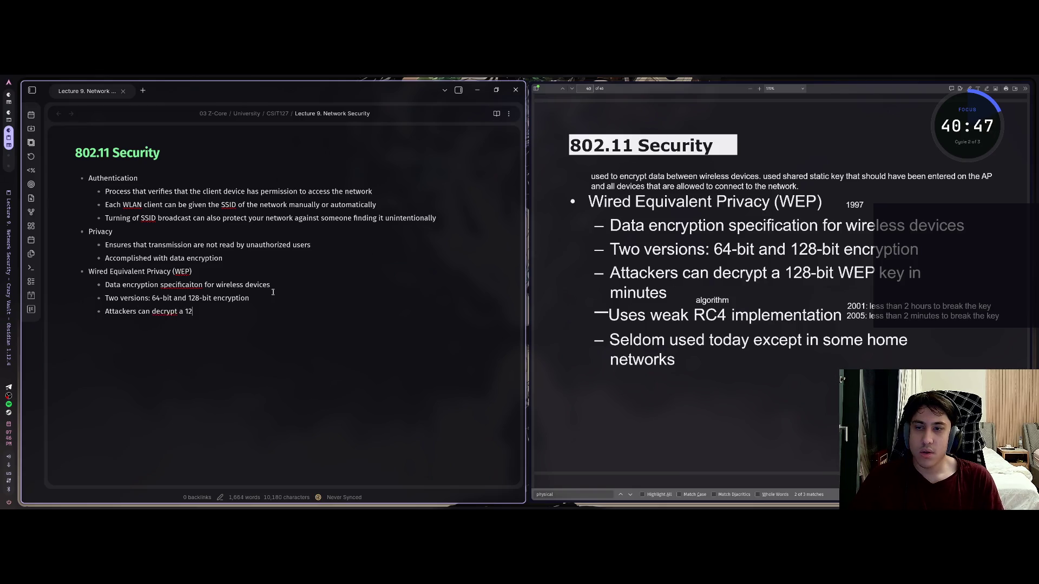
pyautogui.write('8-bit')
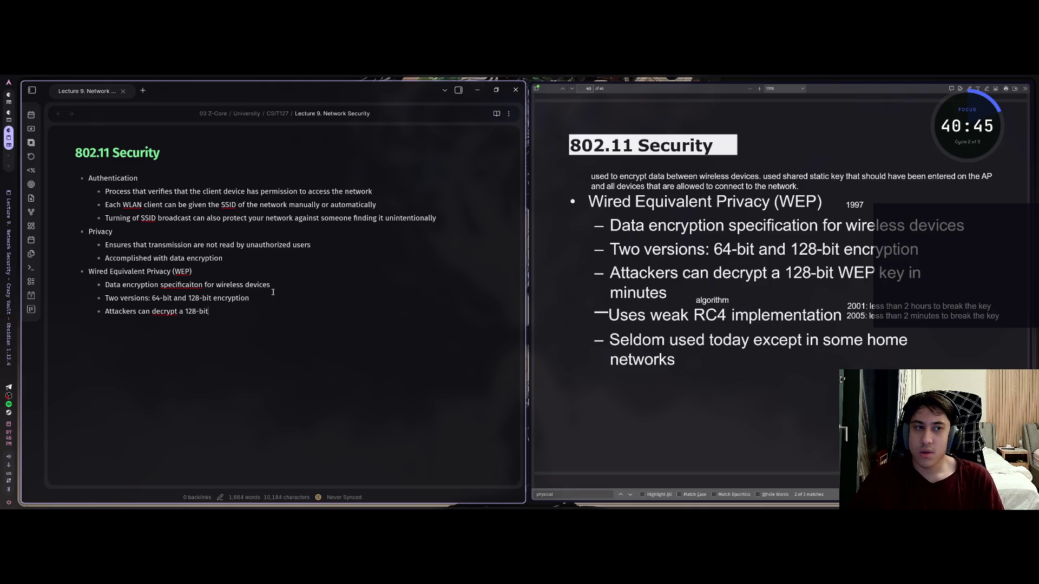
pyautogui.write(' WEP')
# Step: Finish the WEP bullet noting attackers can decrypt data and crack the key in minutes
pyautogui.press('BackSpace')
pyautogui.press('BackSpace')
pyautogui.press('BackSpace')
pyautogui.write('WEW')
pyautogui.press('BackSpace')
pyautogui.write('P key')
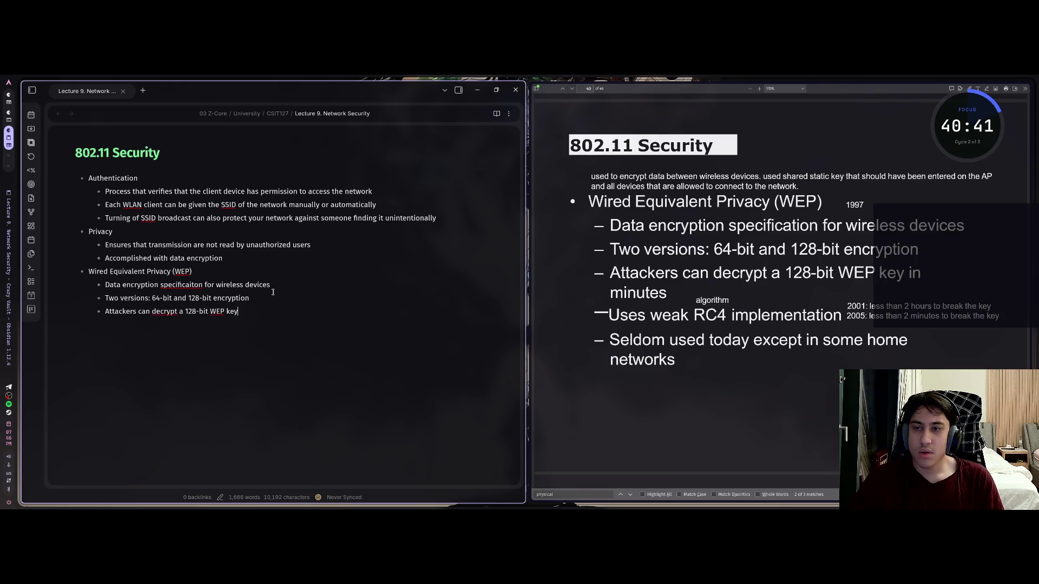
pyautogui.write(' in minutes')
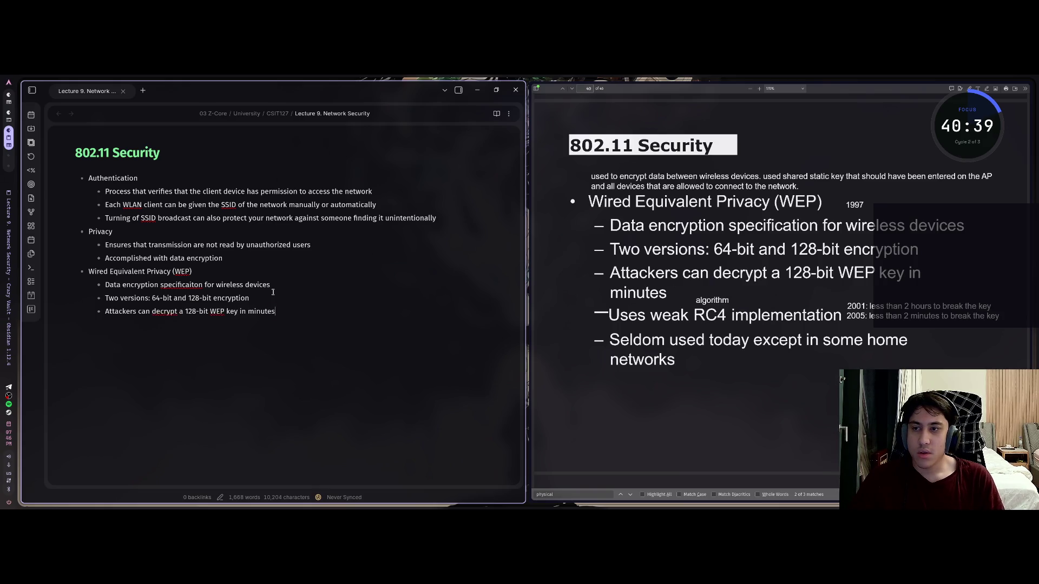
pyautogui.hotkey('ctrl', 'Left')
pyautogui.hotkey('ctrl', 'Left')
pyautogui.hotkey('ctrl', 'Left')
pyautogui.press('End')
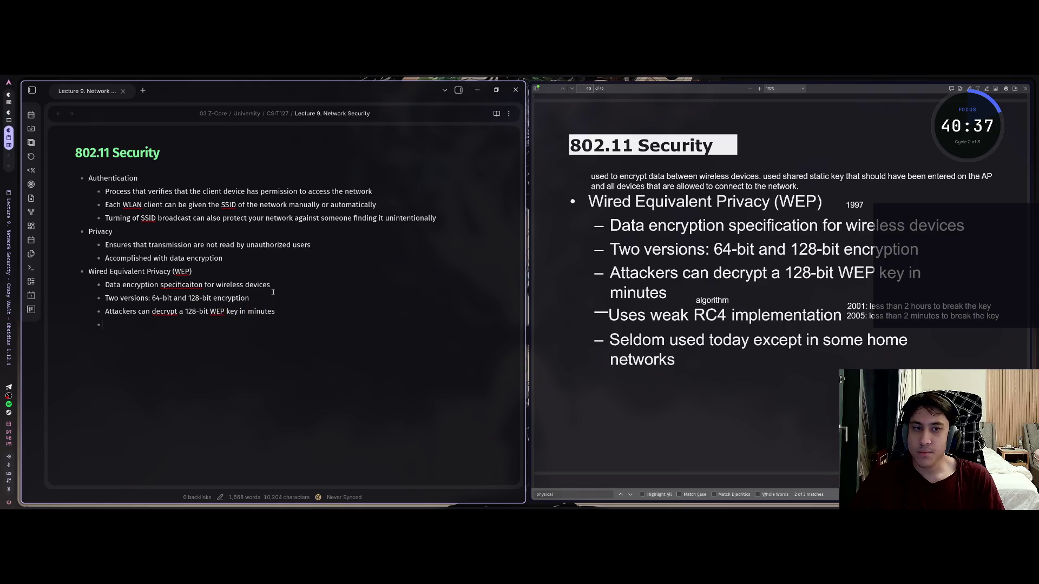
pyautogui.press('Return')
pyautogui.write('Uses')
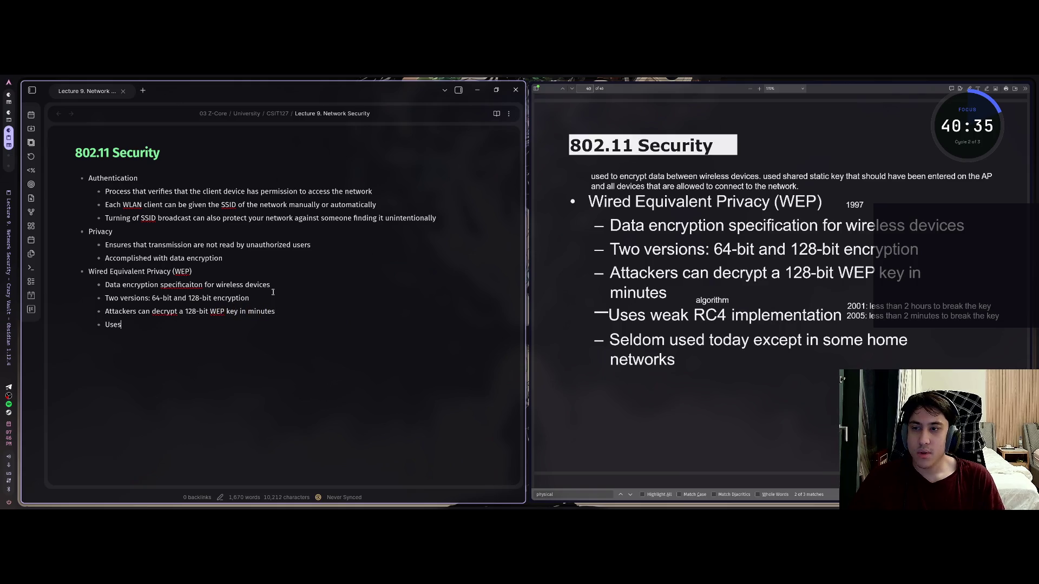
pyautogui.write(' ak')
pyautogui.write('R')
pyautogui.write(' im')
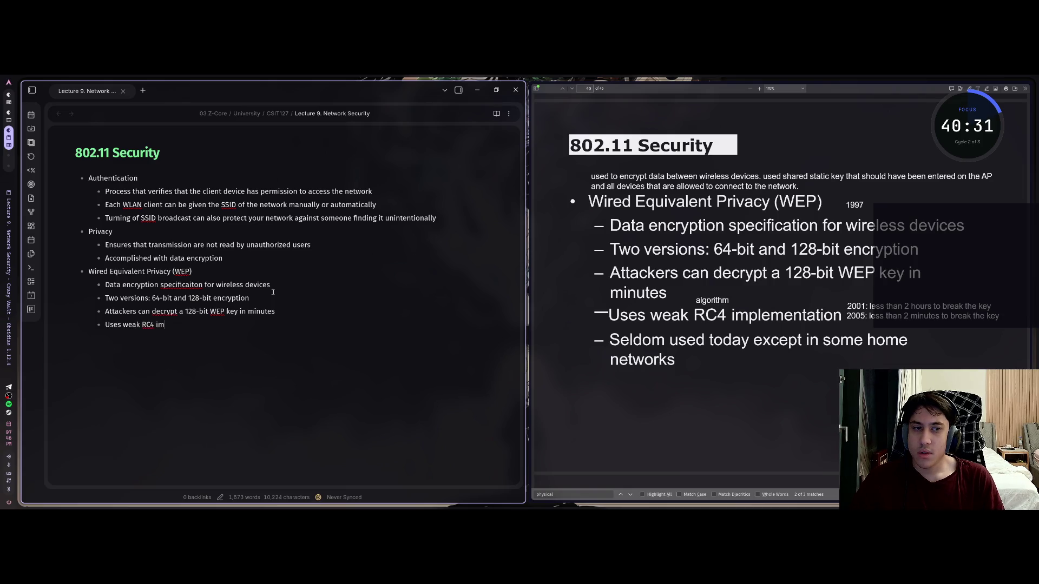
pyautogui.write('plem')
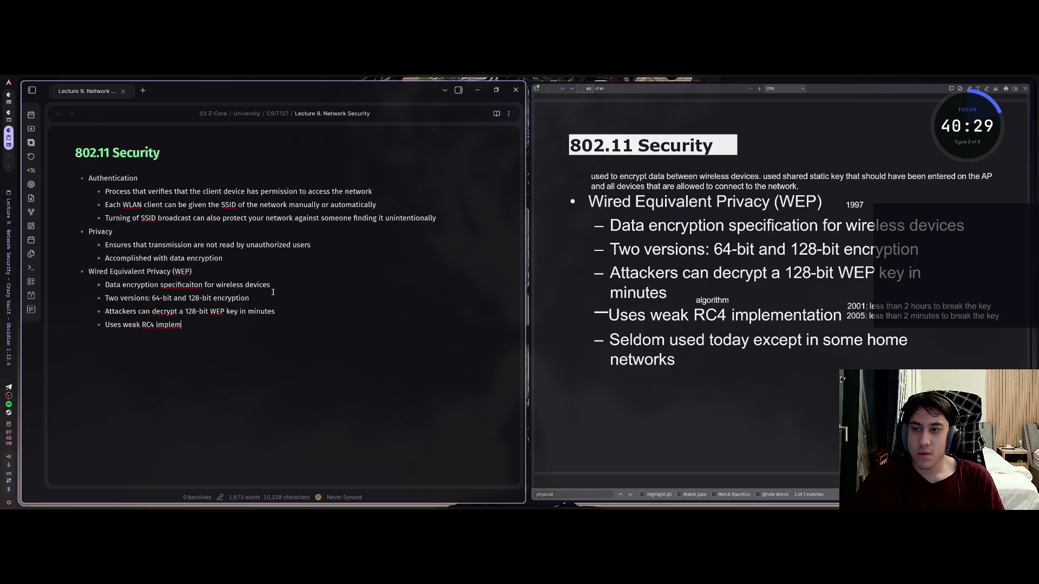
pyautogui.write('entation')
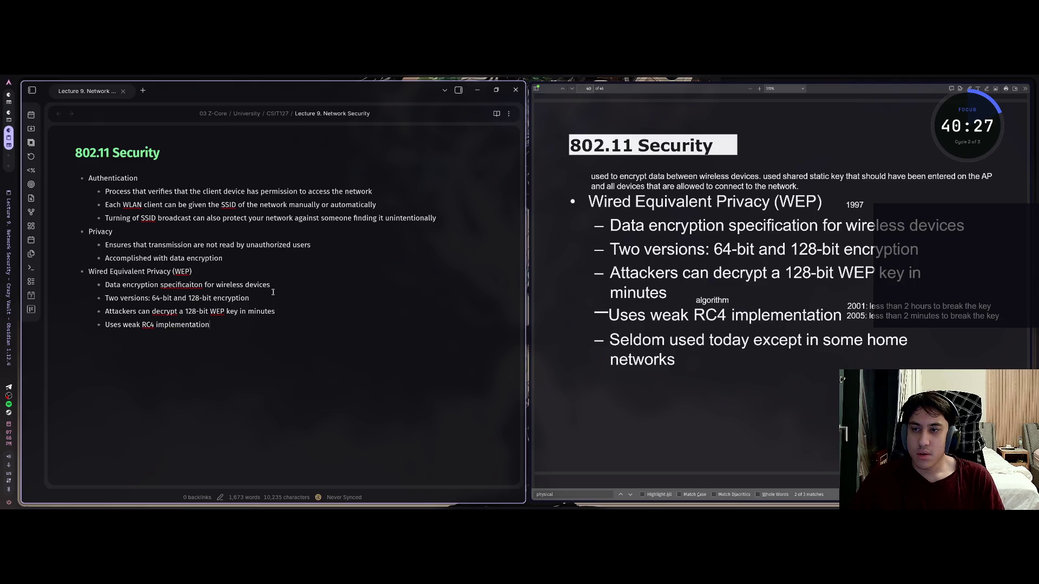
pyautogui.write('Seal')
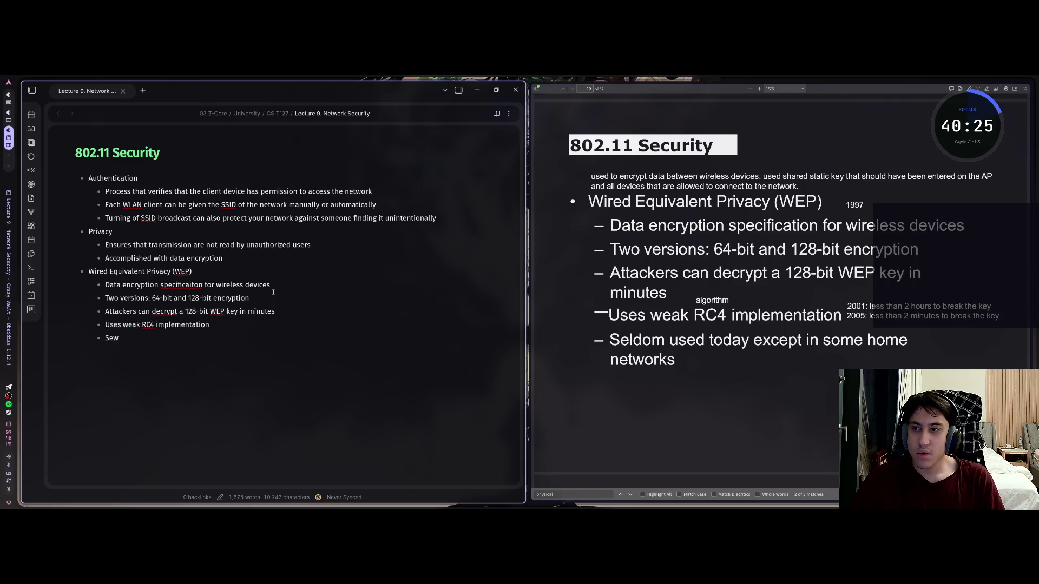
# Step: Add WEP bullets: uses weak RC4 implementation; seldom used today except in some home networks
pyautogui.press('BackSpace')
pyautogui.press('BackSpace')
pyautogui.write('ldom used to')
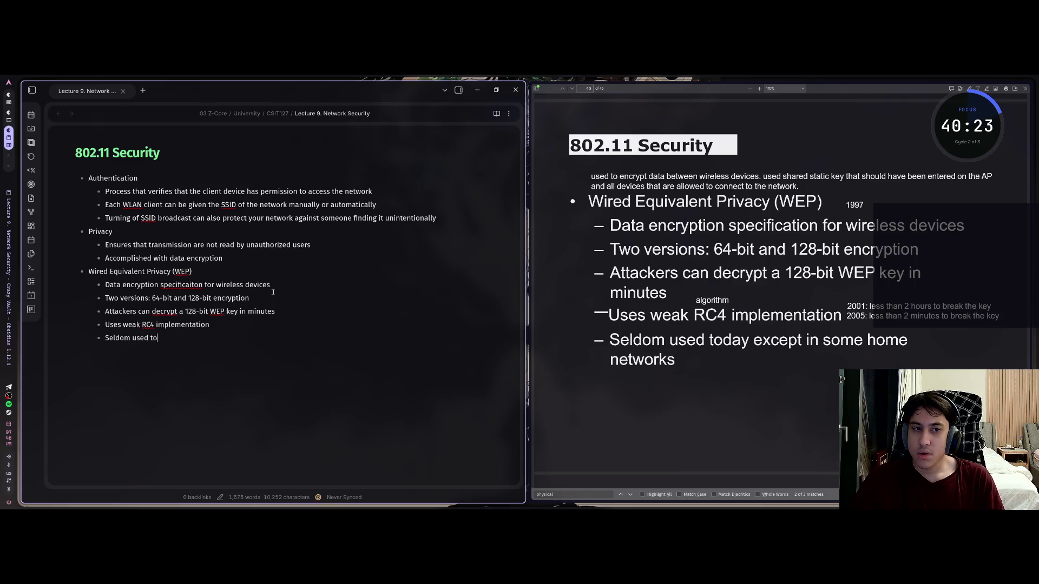
pyautogui.write('day except in s')
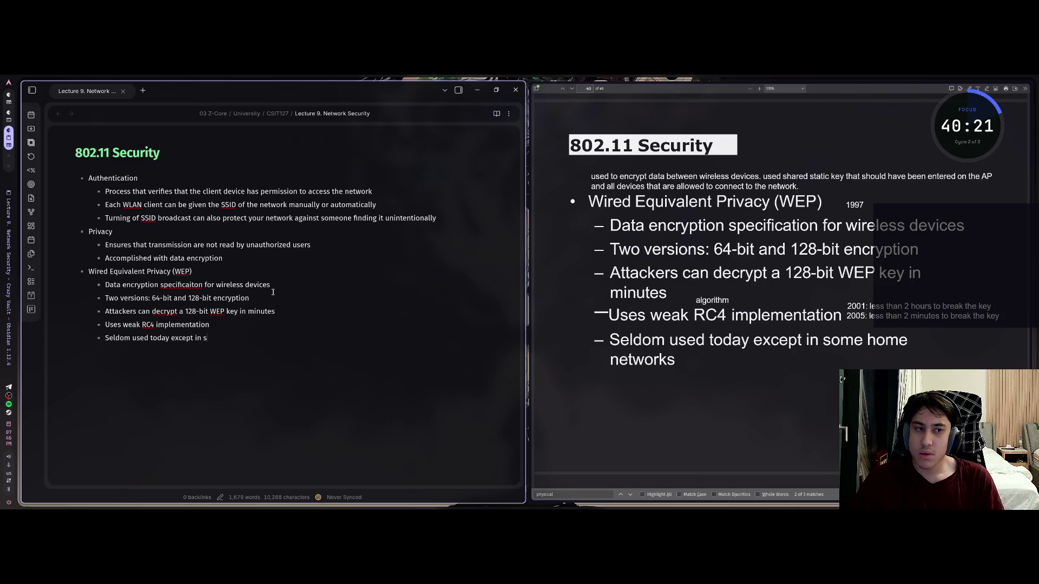
pyautogui.write('ome home netwr')
pyautogui.write('orks')
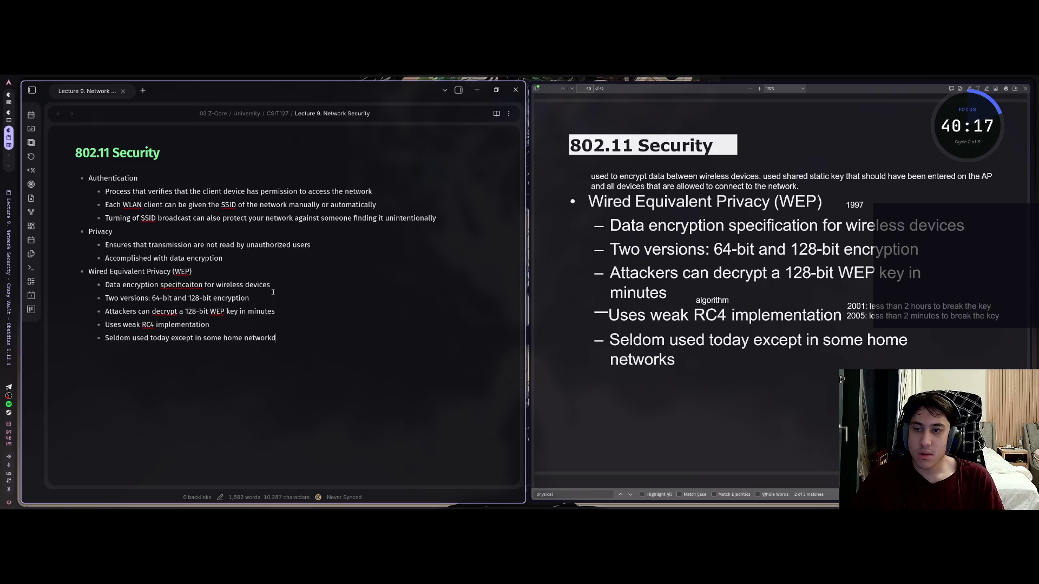
pyautogui.press('BackSpace')
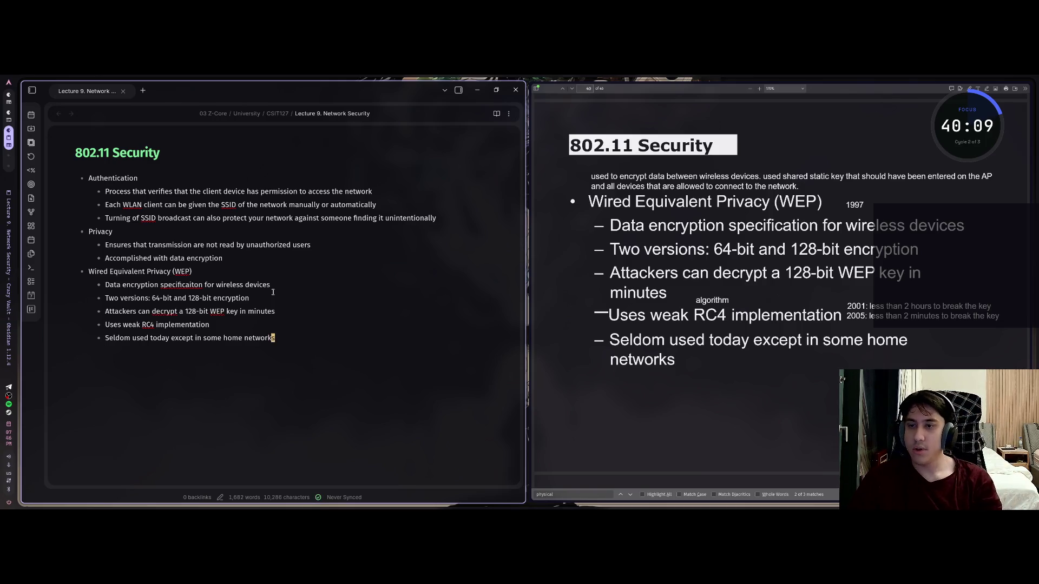
# Step: Correct 'specificaiton' to 'specification' in the first WEP bullet and return to the last line
pyautogui.press('Up')
pyautogui.press('Up')
pyautogui.press('Up')
pyautogui.press('Up')
pyautogui.press('Left')
pyautogui.press('Left')
pyautogui.press('Left')
pyautogui.press('Left')
pyautogui.press('Left')
pyautogui.press('Left')
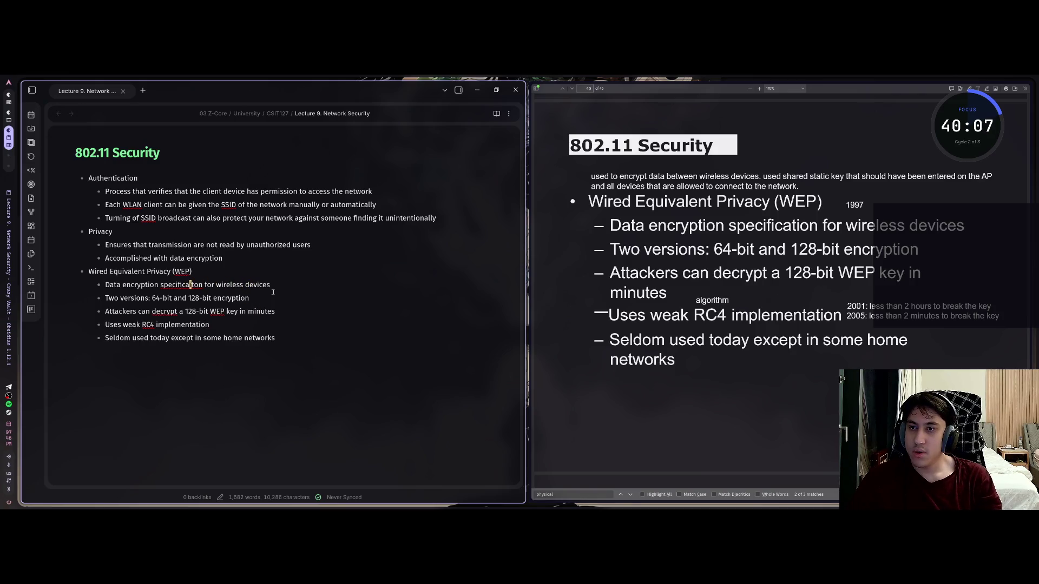
pyautogui.press('BackSpace')
pyautogui.press('Right')
pyautogui.write('i')
pyautogui.press('Right')
pyautogui.press('Right')
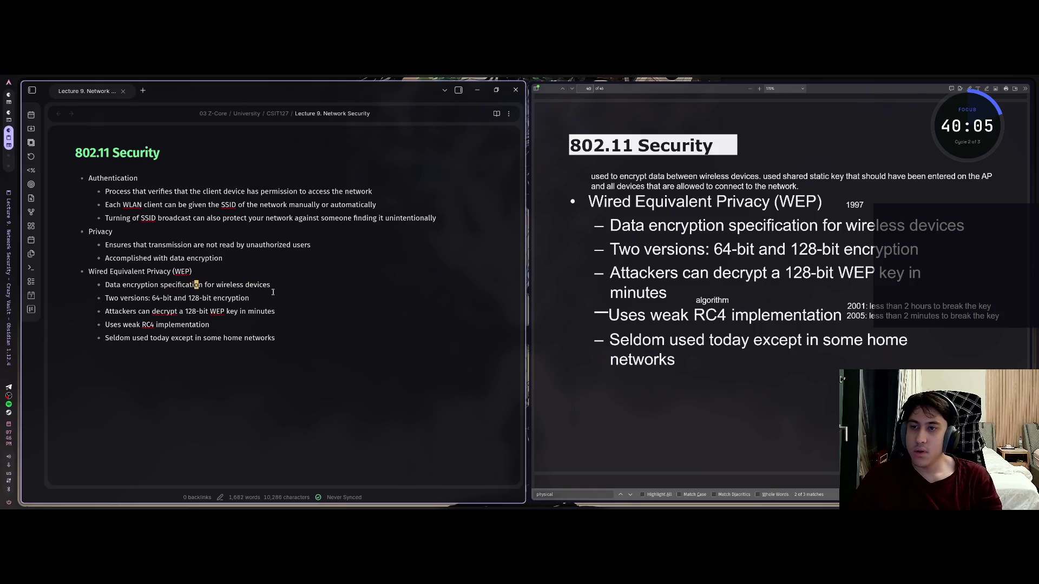
pyautogui.press('Down')
pyautogui.press('Down')
pyautogui.press('Down')
pyautogui.press('End')
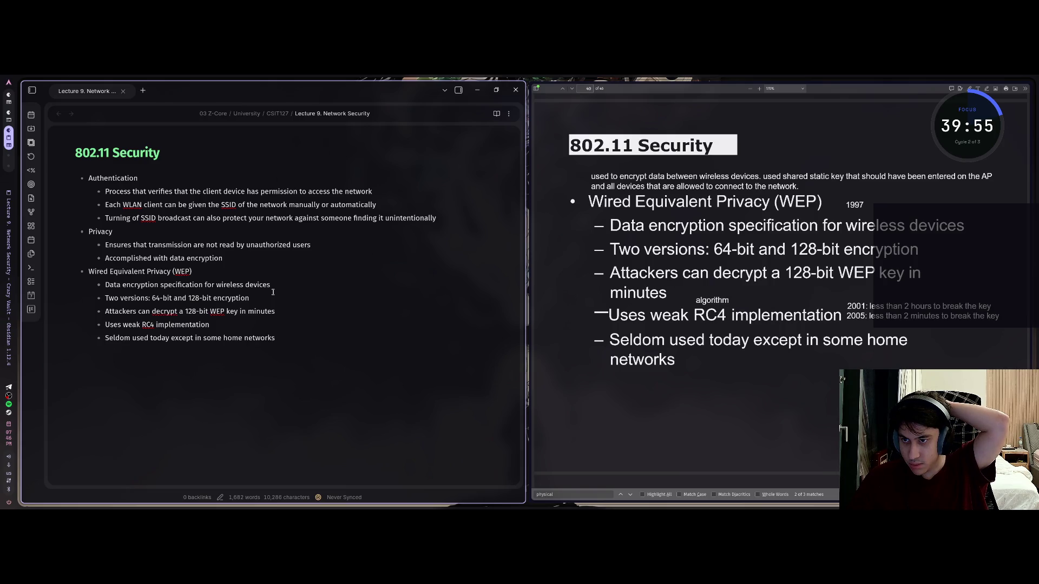
# Step: Read ahead on the WPA slide, then start a new top-level bullet for Wi-Fi Protected Access
pyautogui.click(781, 299)
pyautogui.scroll(-3, 781, 299)
pyautogui.scroll(-2, 781, 299)
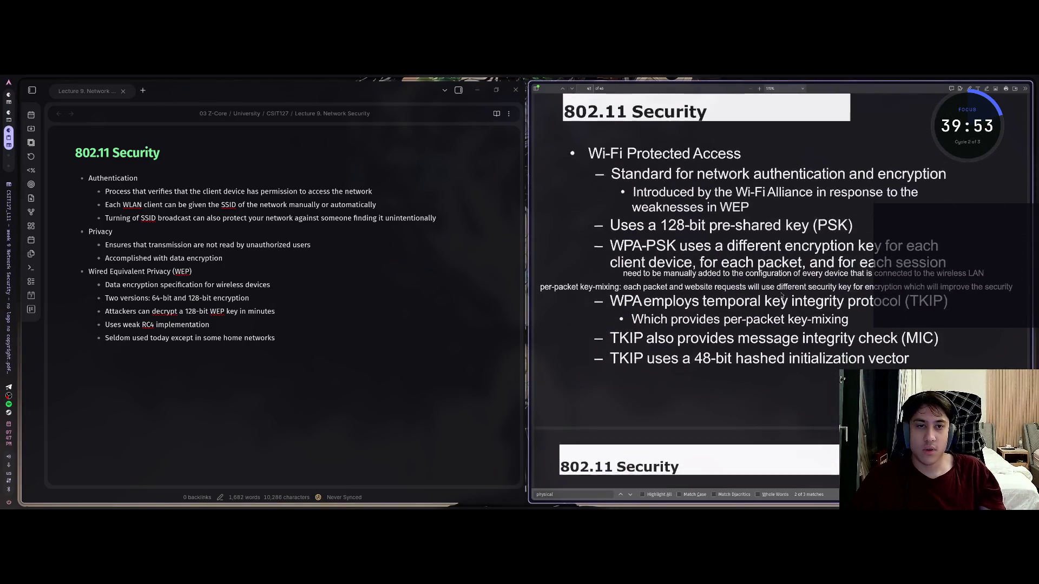
pyautogui.scroll(1, 782, 299)
pyautogui.click(276, 338)
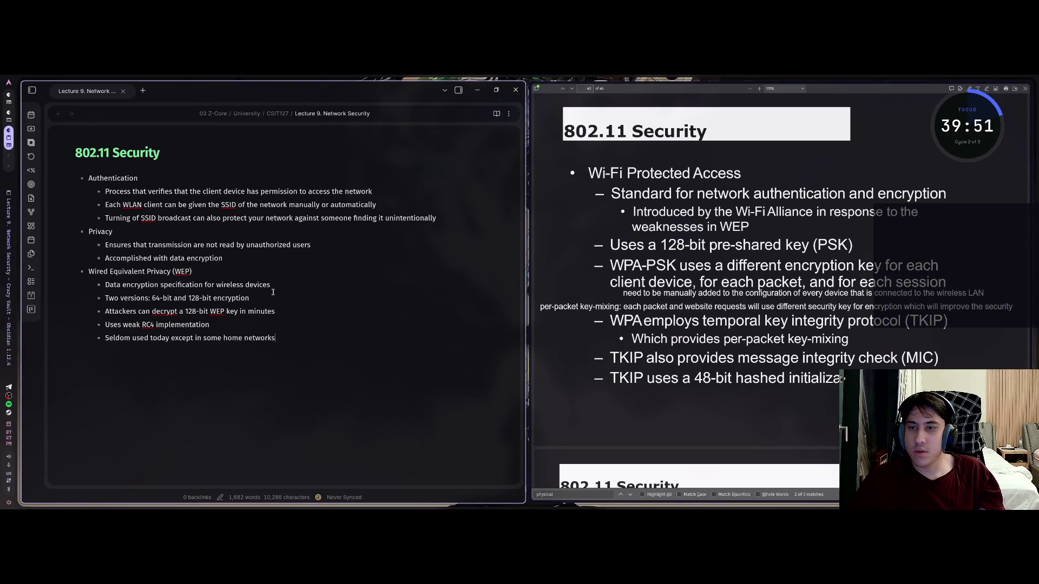
pyautogui.press('Return')
pyautogui.hotkey('shift', 'Tab')
pyautogui.write('-')
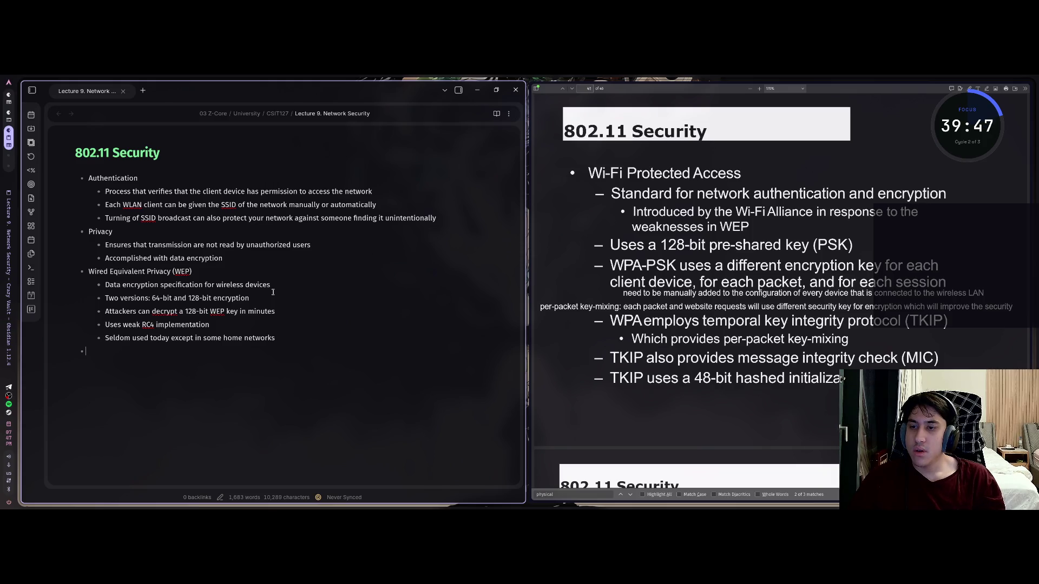
pyautogui.write(' i-')
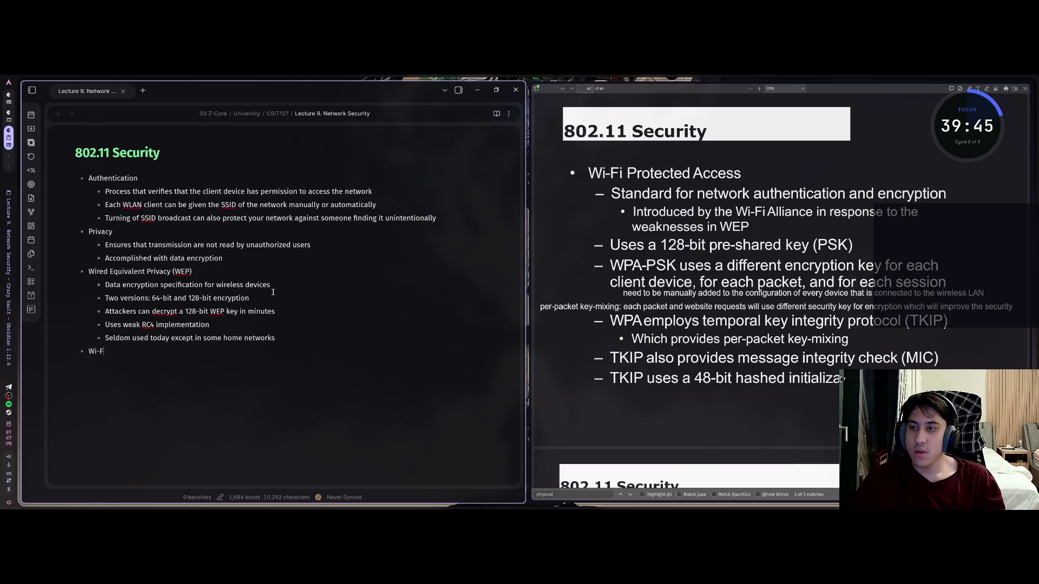
pyautogui.write('i P')
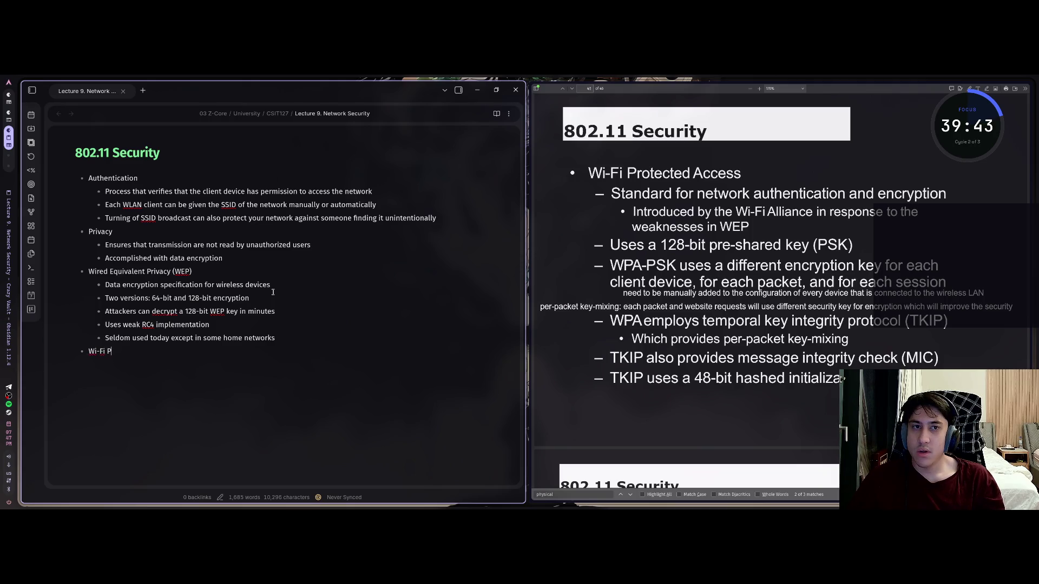
pyautogui.write('rotected A')
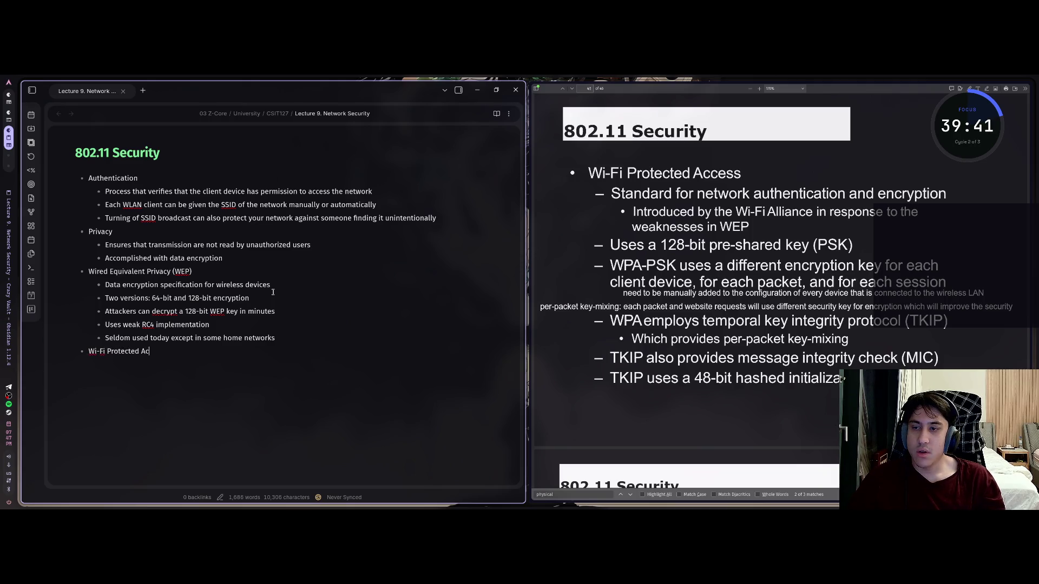
pyautogui.write('cess')
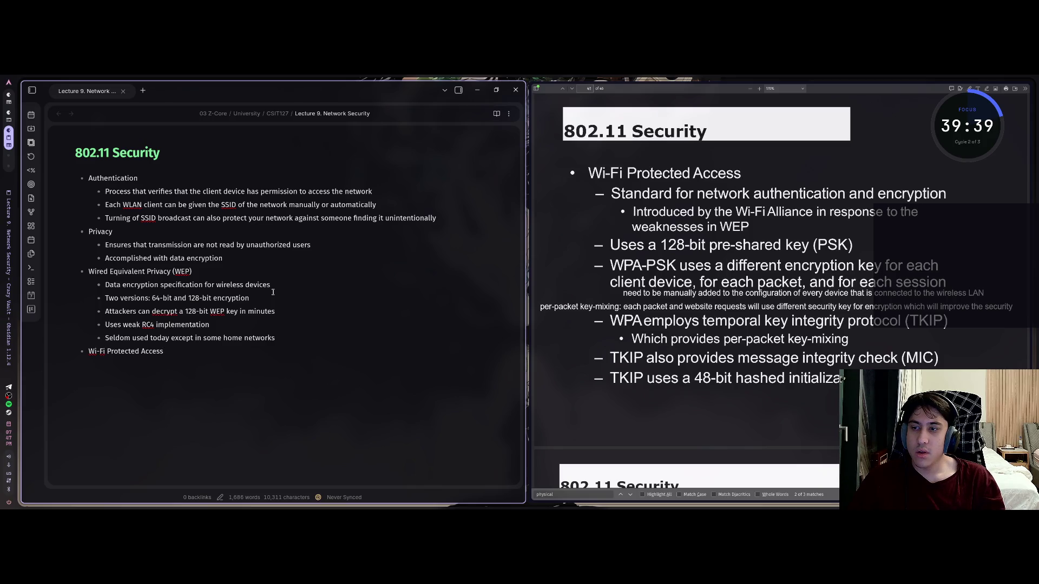
# Step: Note WPA is a standard for authentication and encryption, introduced by the Wi-Fi Alliance addressing WEP weaknesses
pyautogui.press('Tab')
pyautogui.write('andard f')
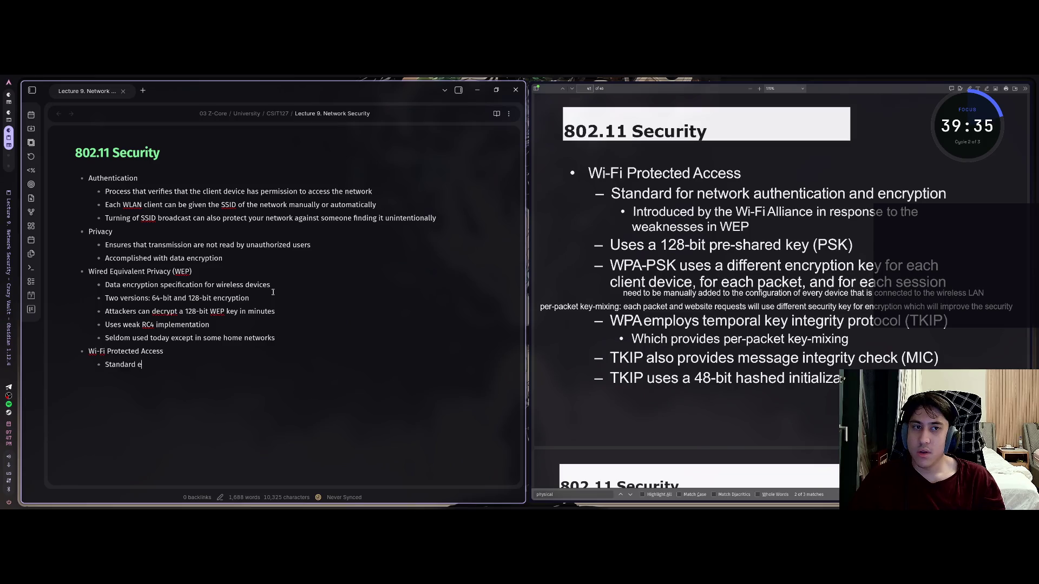
pyautogui.write('or network')
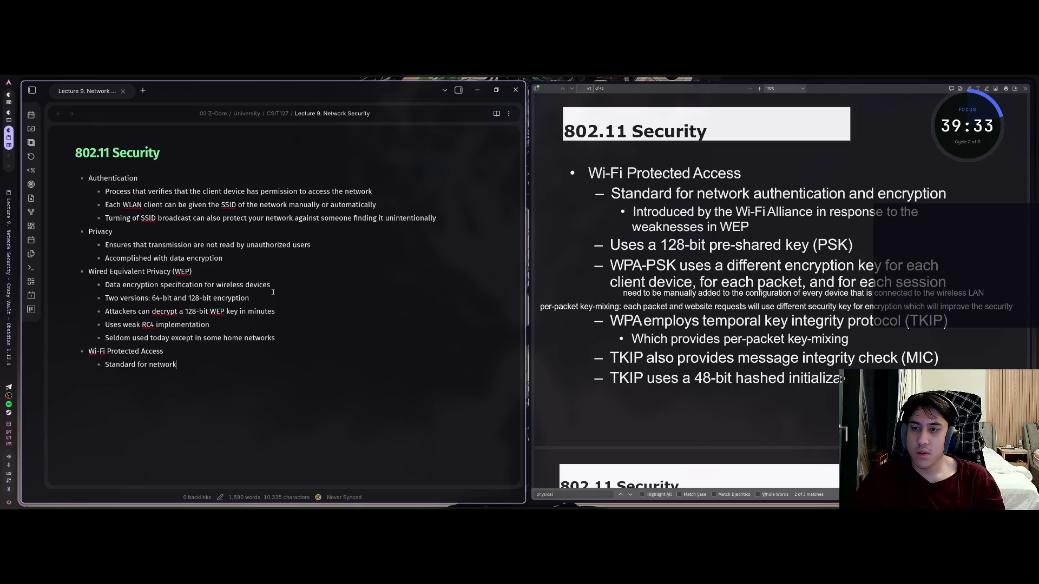
pyautogui.write(' au')
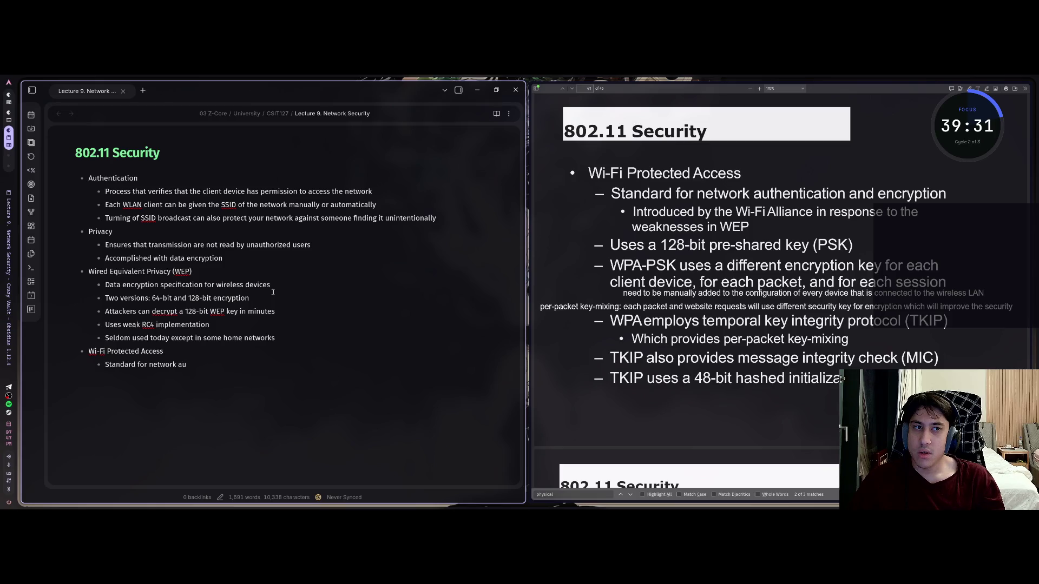
pyautogui.write('thentica')
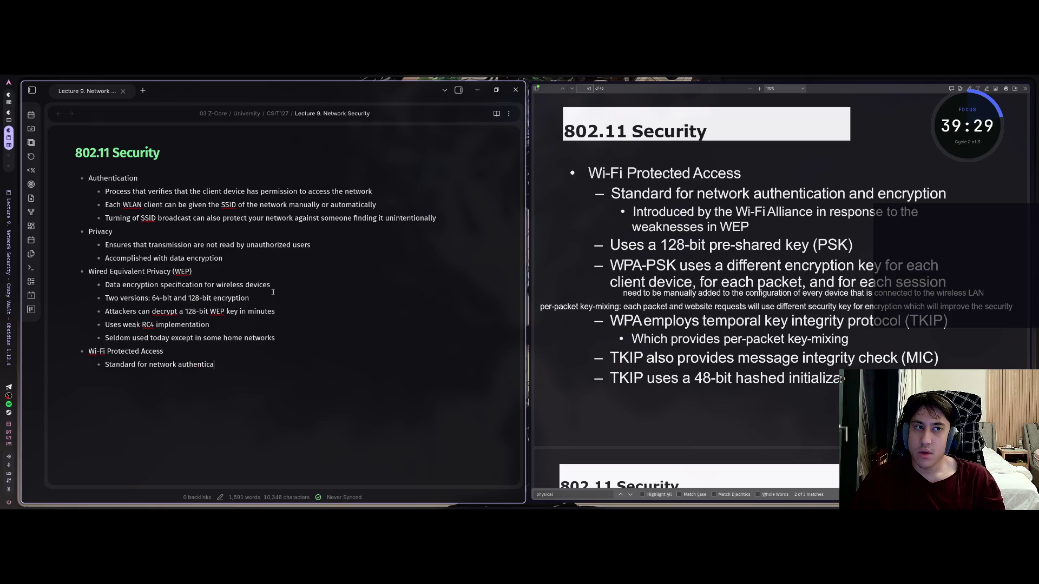
pyautogui.write('tion')
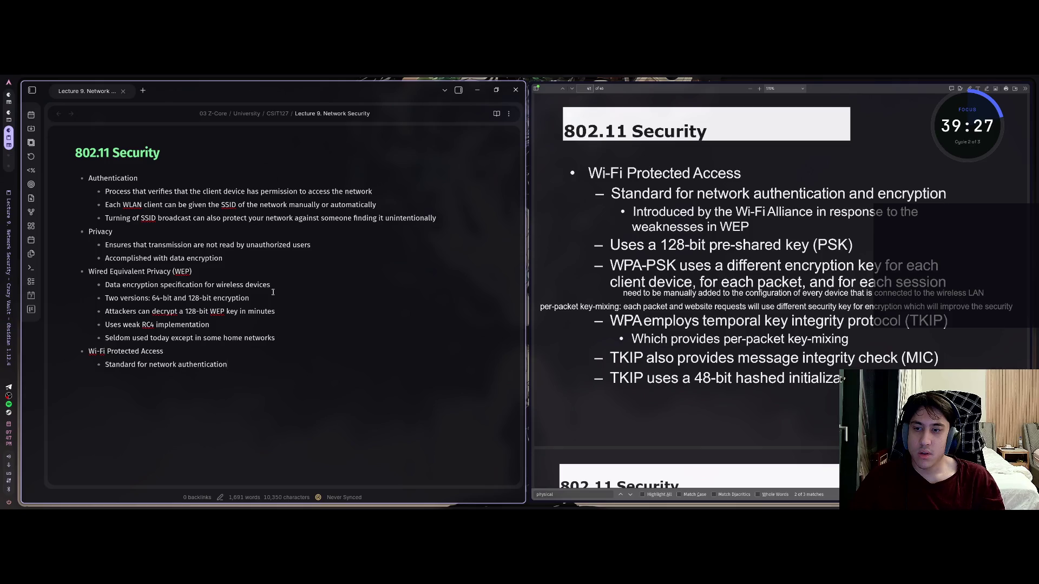
pyautogui.write(' and enc')
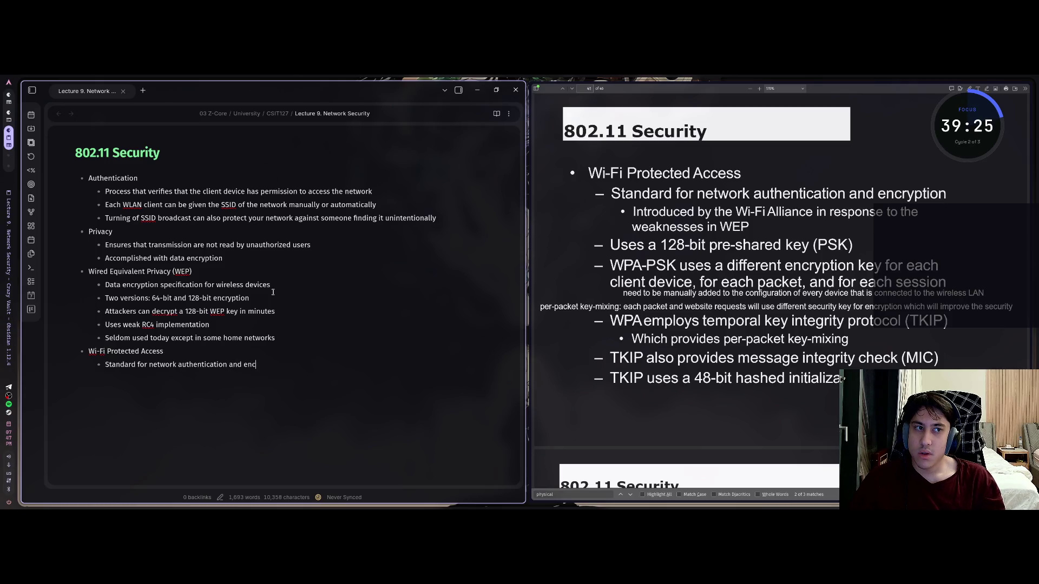
pyautogui.write('ryption')
pyautogui.press('Return')
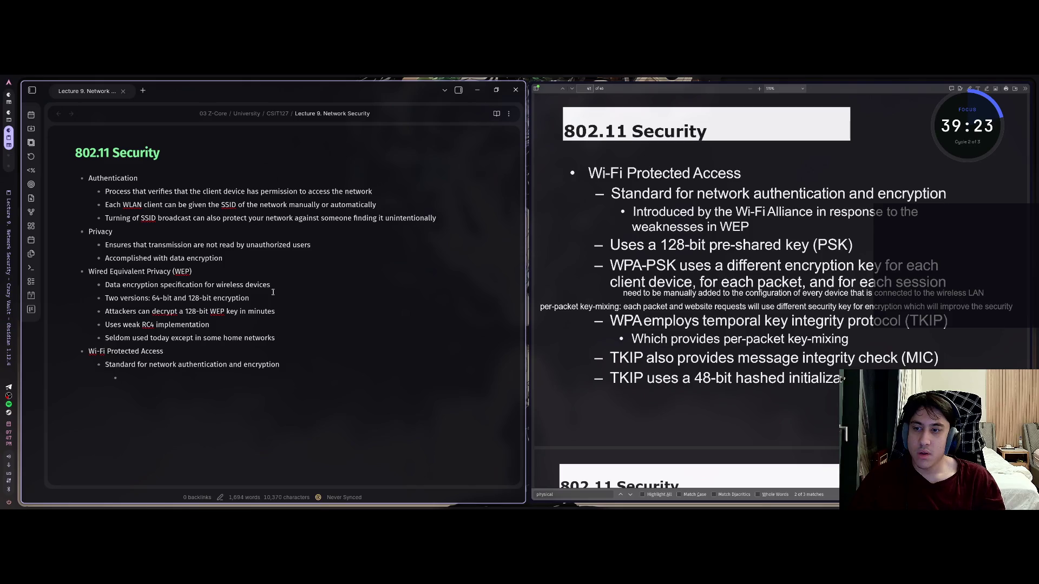
pyautogui.write('Intro')
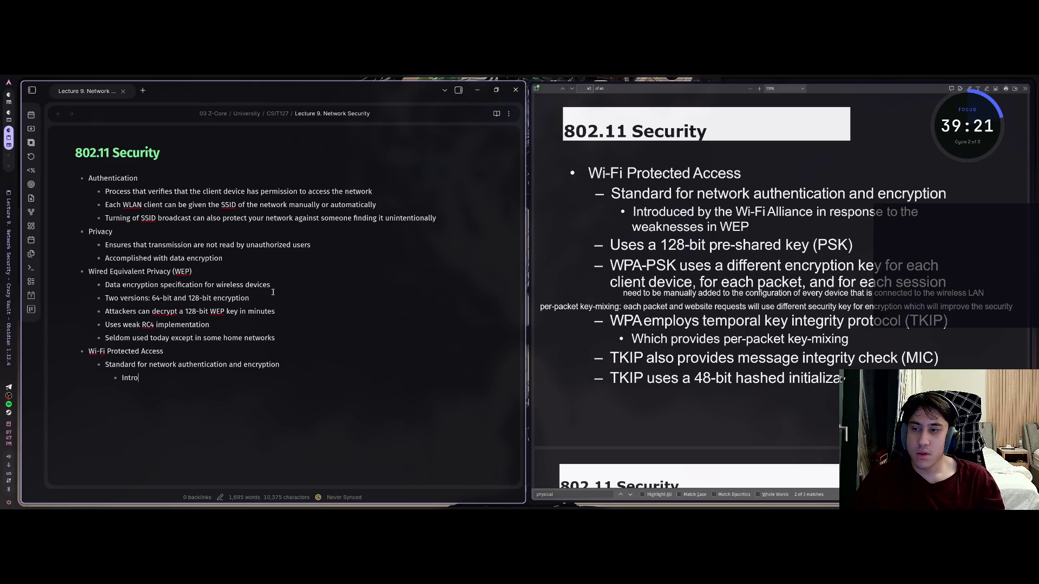
pyautogui.write('duced by the')
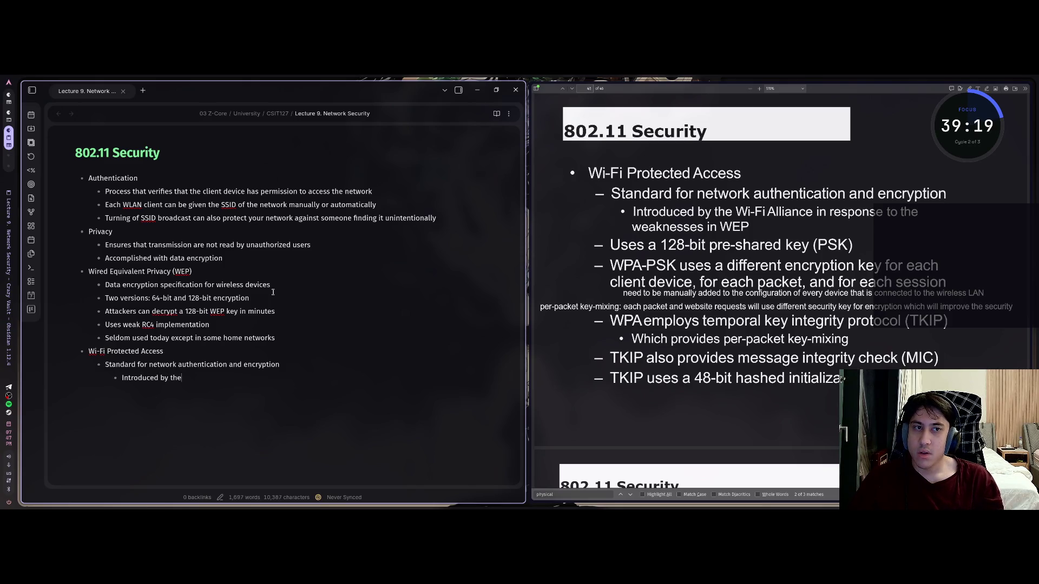
pyautogui.write(' Wi-Fi')
pyautogui.write(' Alli')
pyautogui.write('ance in respo')
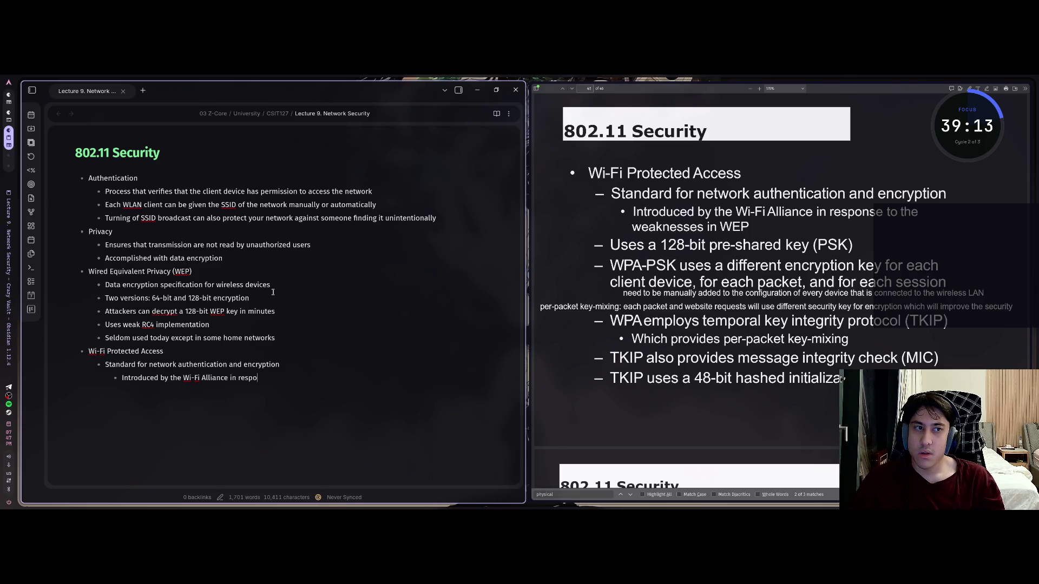
pyautogui.write('nse to ')
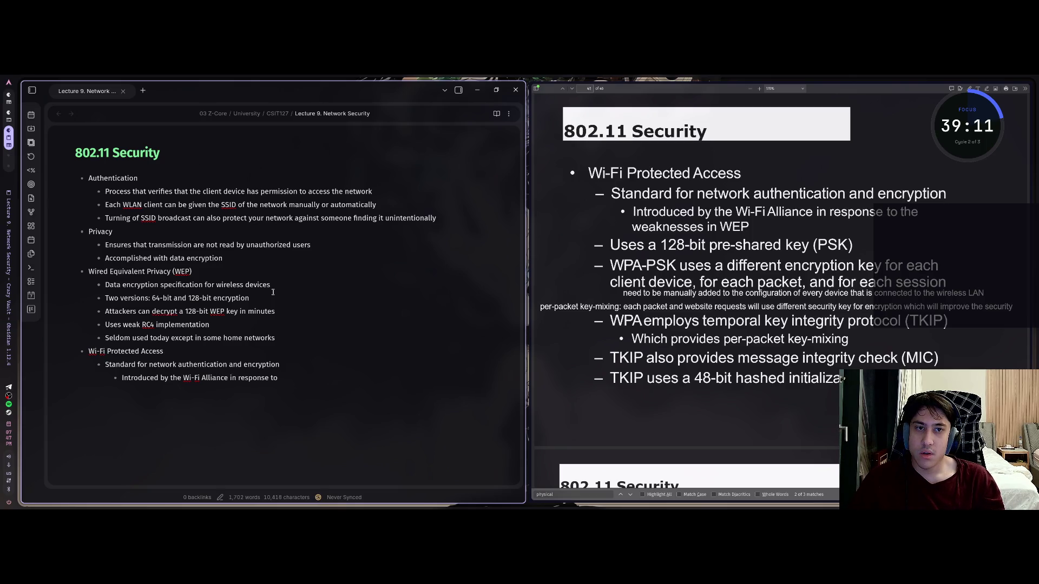
pyautogui.write('the weak')
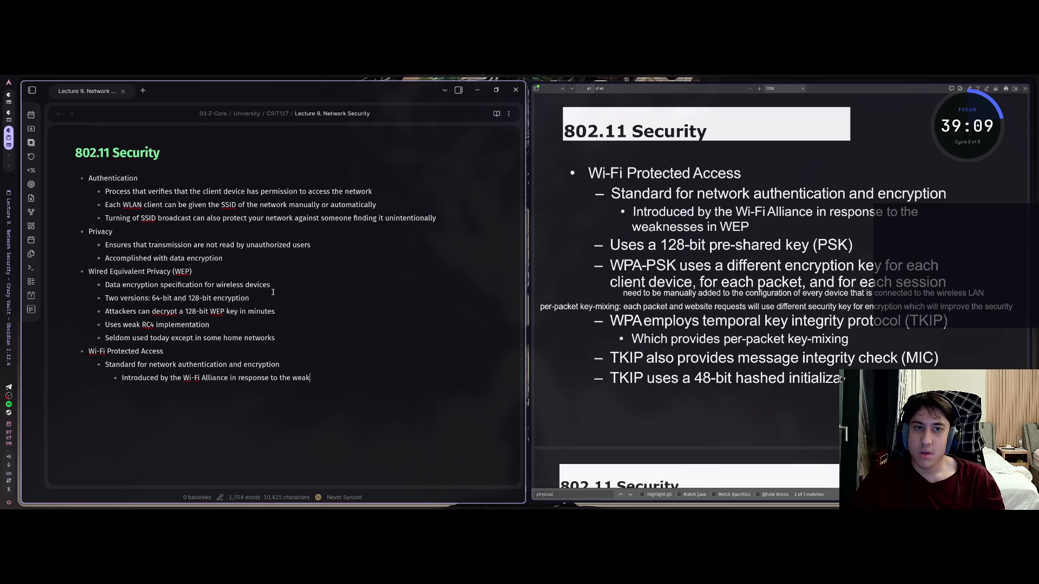
pyautogui.write('nesses')
pyautogui.write(' in WEP')
pyautogui.press('Return')
# Step: Add WPA points on the 128-bit pre-shared key and WPA-PSK's per-device, per-packet, per-session keys
pyautogui.hotkey('shift', 'Tab')
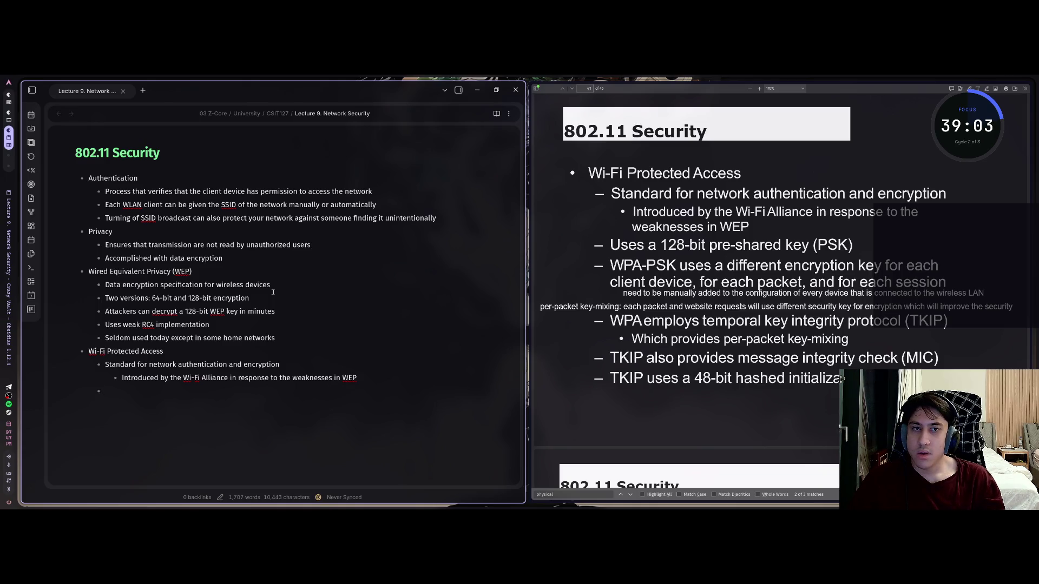
pyautogui.write('Us')
pyautogui.write('es a 128-')
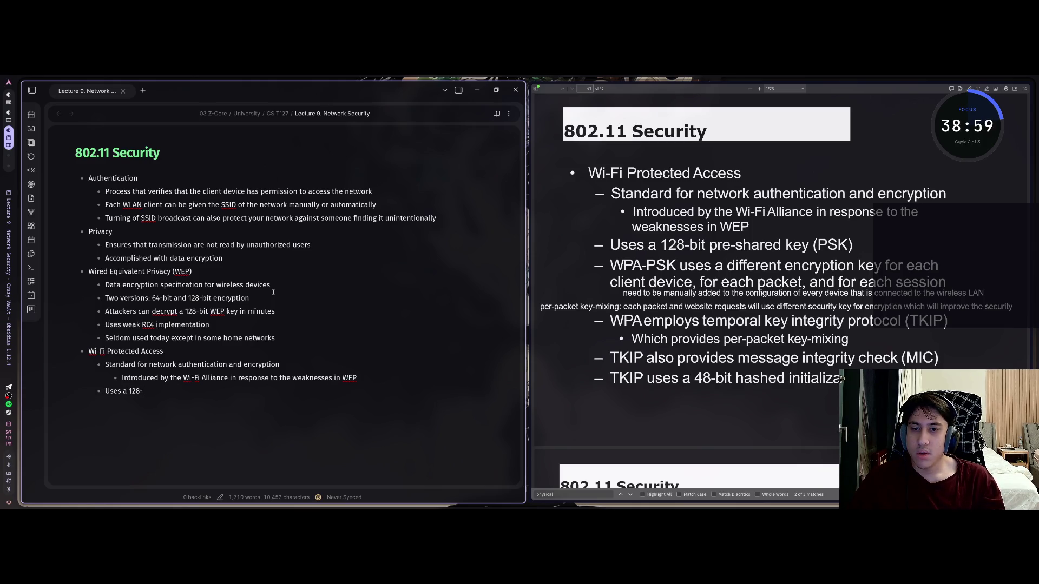
pyautogui.write('bit pre-shared')
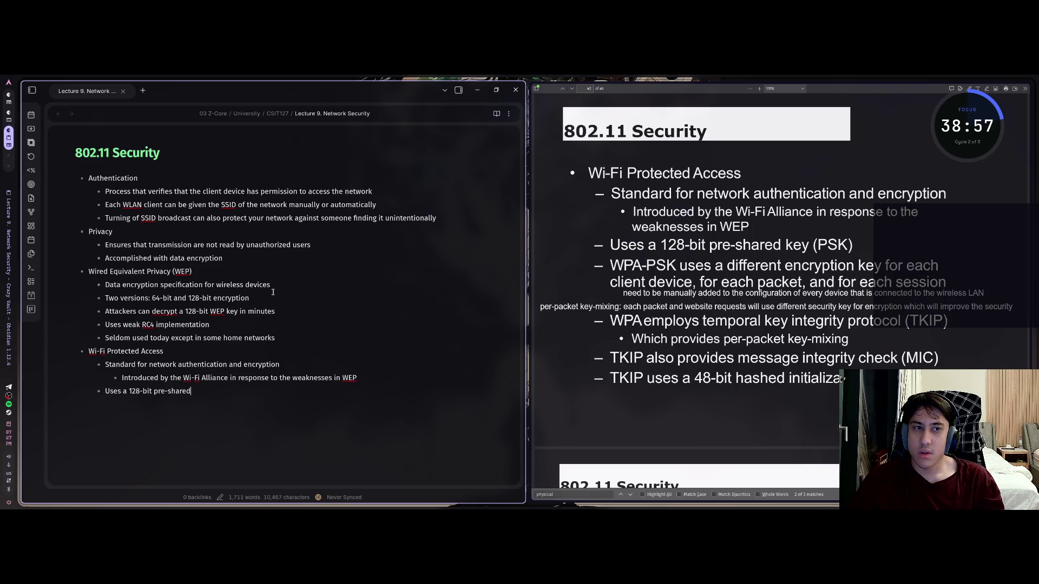
pyautogui.write(' key (PSK)')
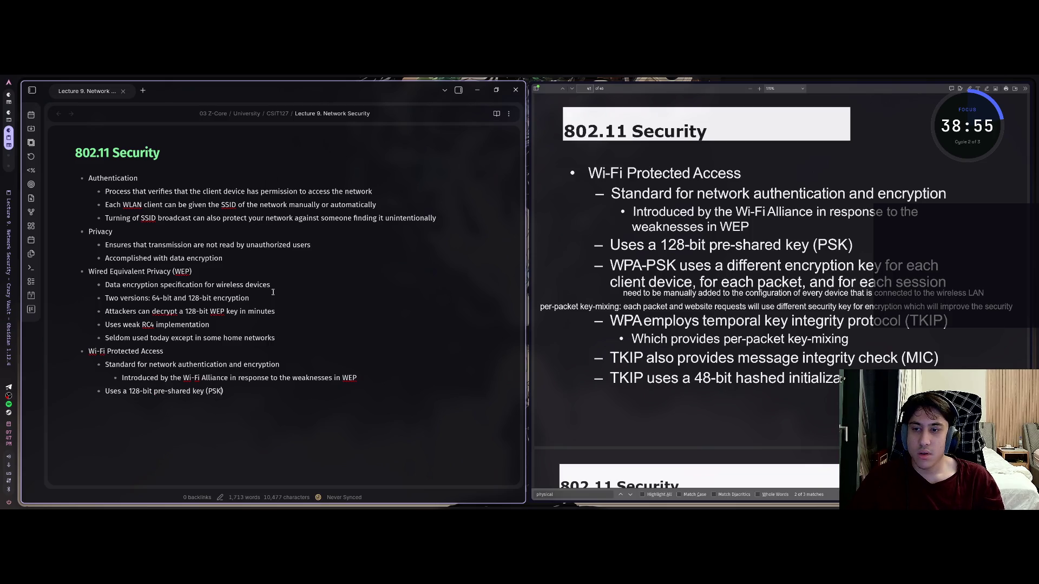
pyautogui.press('Return')
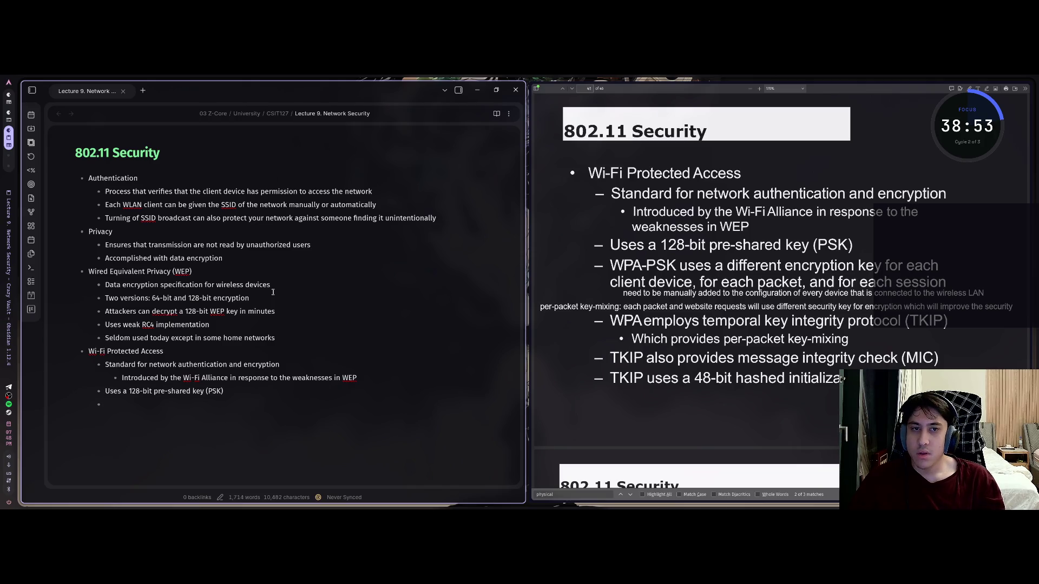
pyautogui.write('WPA-PSK ')
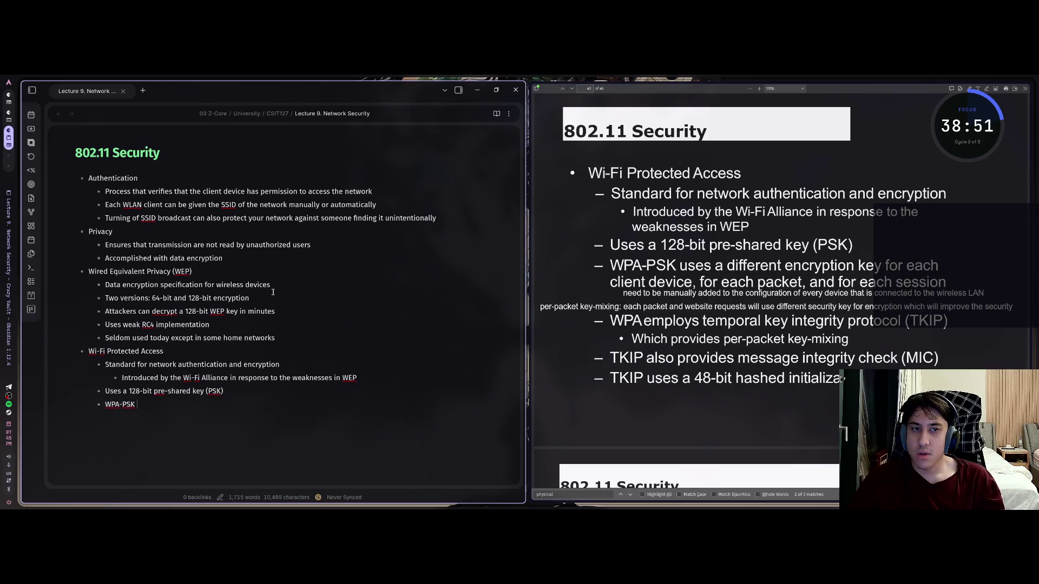
pyautogui.write('uses a di')
pyautogui.write('fferent')
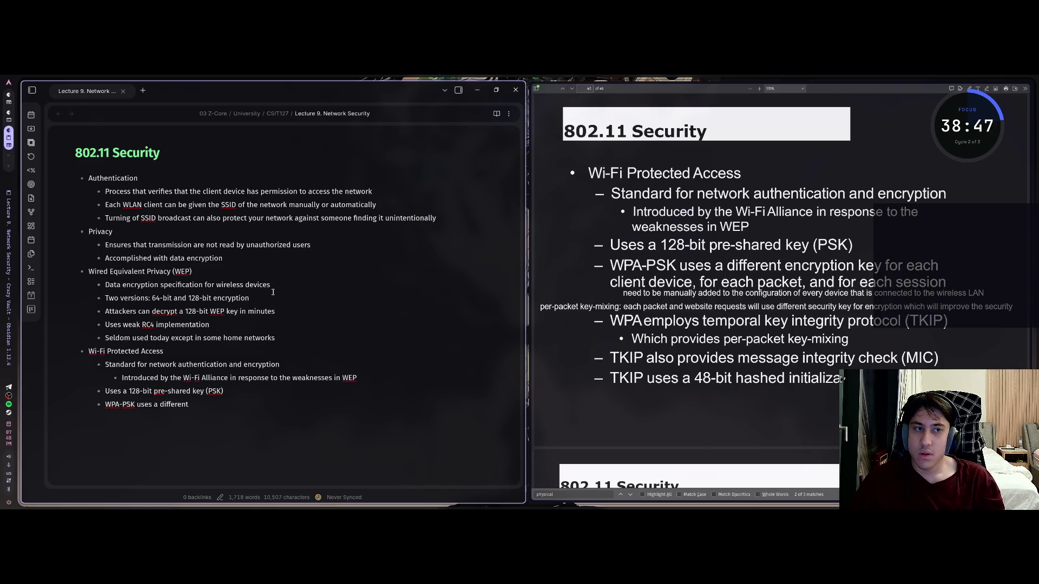
pyautogui.write(' encrypt')
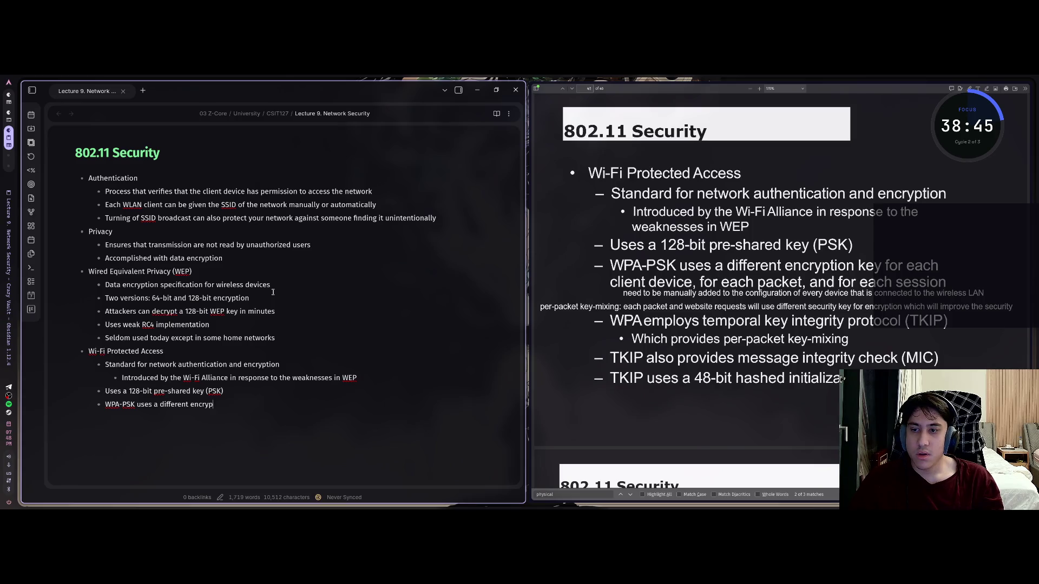
pyautogui.write('ion for ')
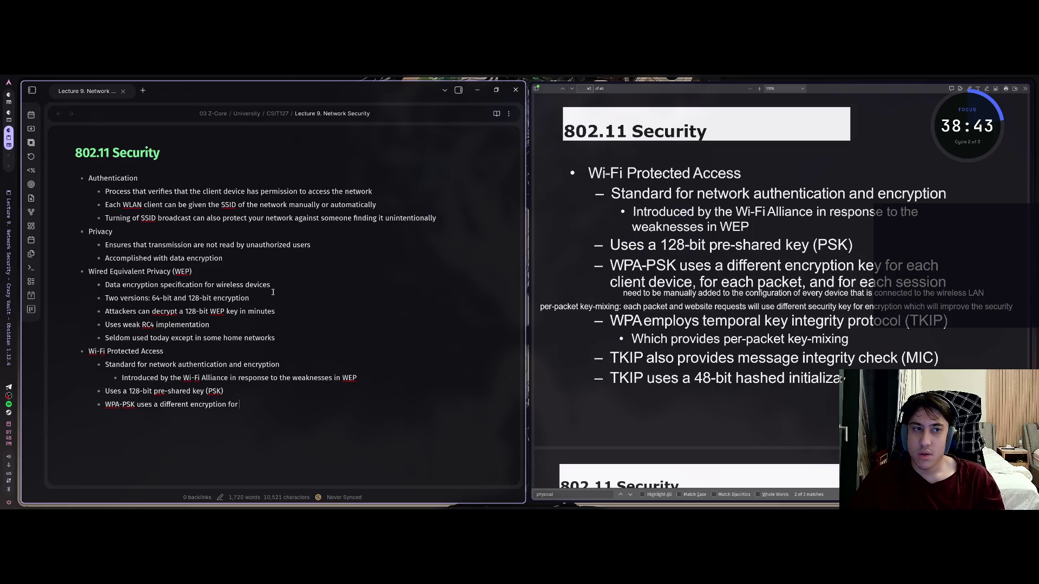
pyautogui.write('key for each ')
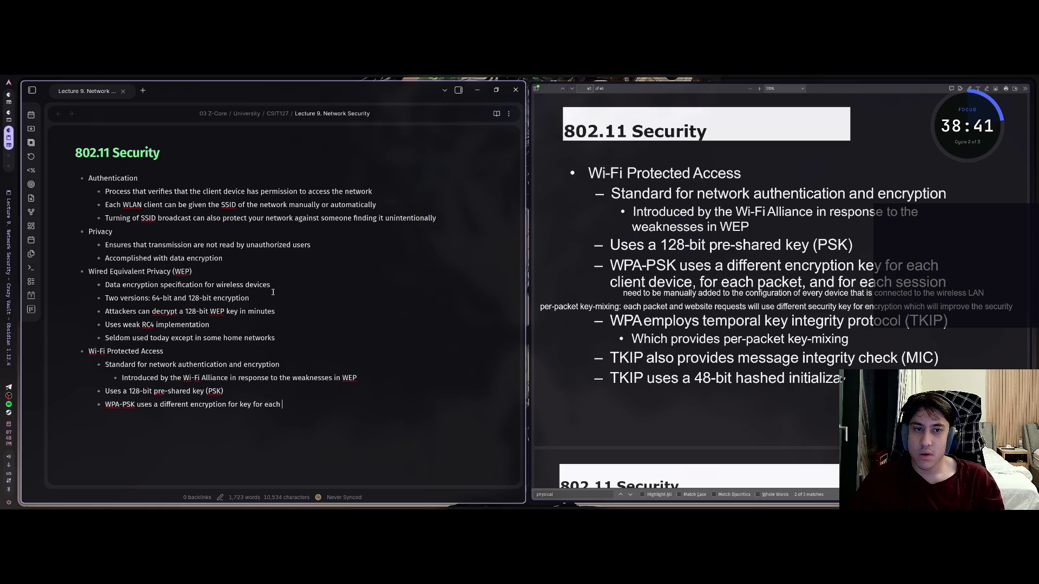
pyautogui.write('client de')
pyautogui.write('vice, for e')
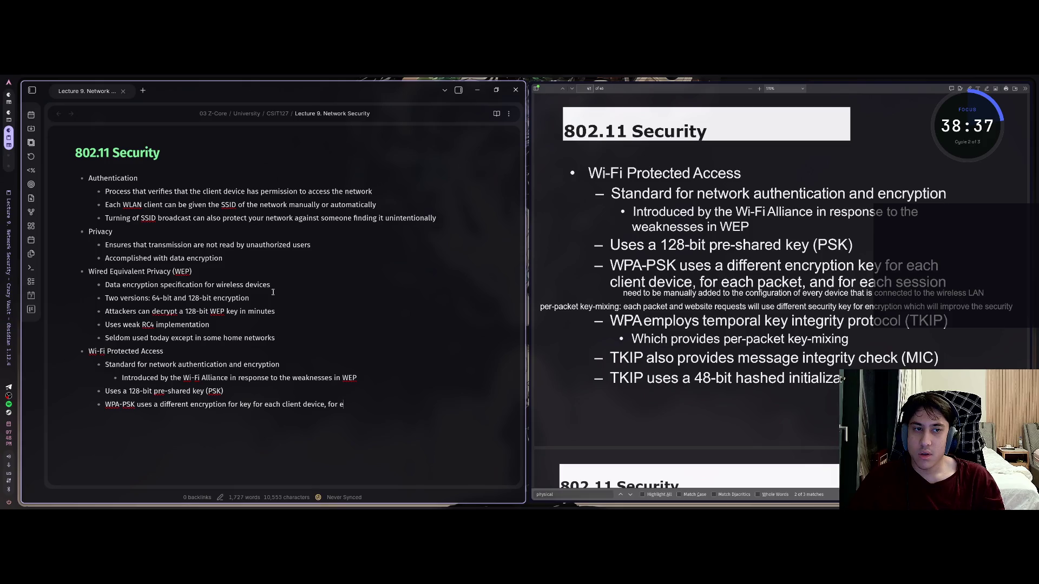
pyautogui.write('ach packet, an')
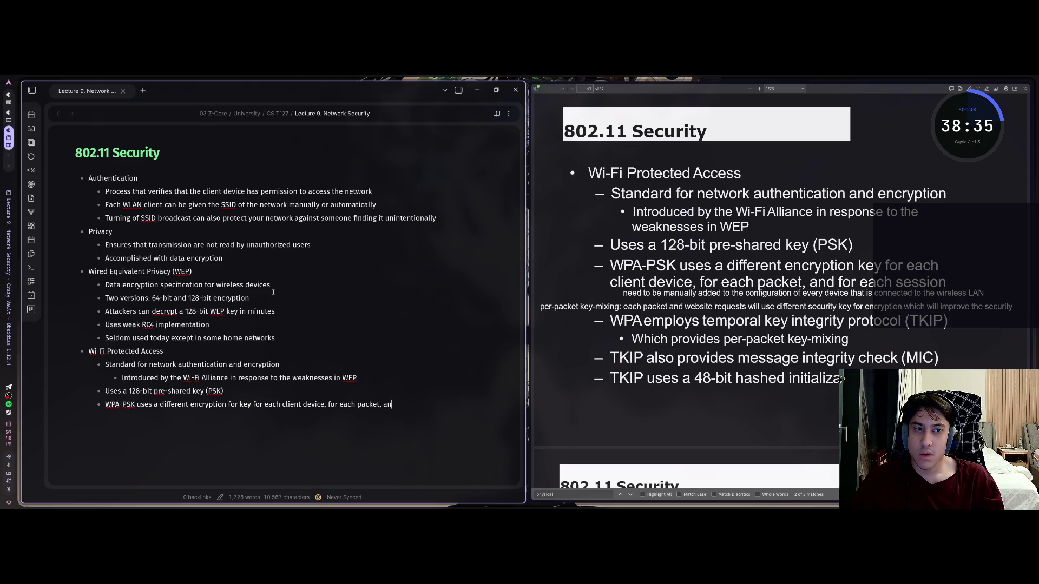
pyautogui.write('d for each sess')
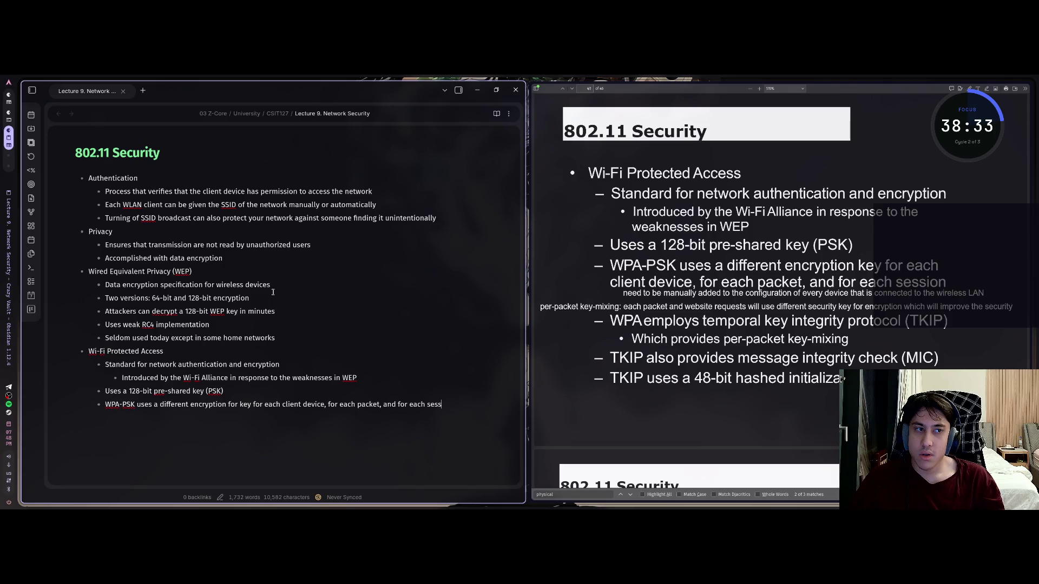
pyautogui.write('ion')
pyautogui.press('Left')
pyautogui.press('Left')
pyautogui.press('Left')
# Step: Check the word 'encryption' on the WPA-PSK line, then start a new bullet beneath it
pyautogui.press('Left')
pyautogui.press('Left')
pyautogui.press('Left')
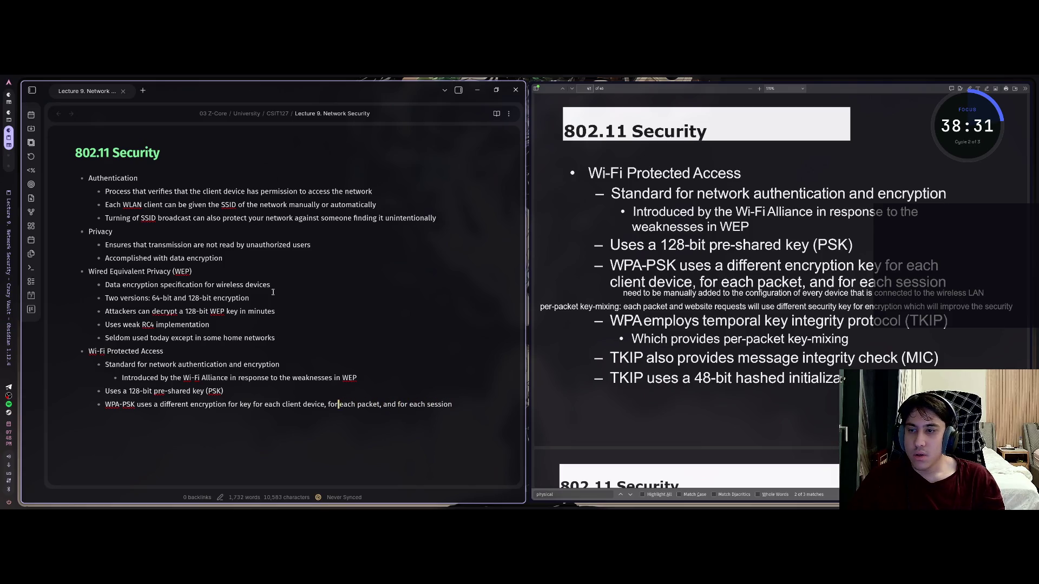
pyautogui.press('Left')
pyautogui.press('Left')
pyautogui.press('Left')
pyautogui.press('Left')
pyautogui.press('Left')
pyautogui.press('Left')
pyautogui.press('Left')
pyautogui.press('Left')
pyautogui.press('Left')
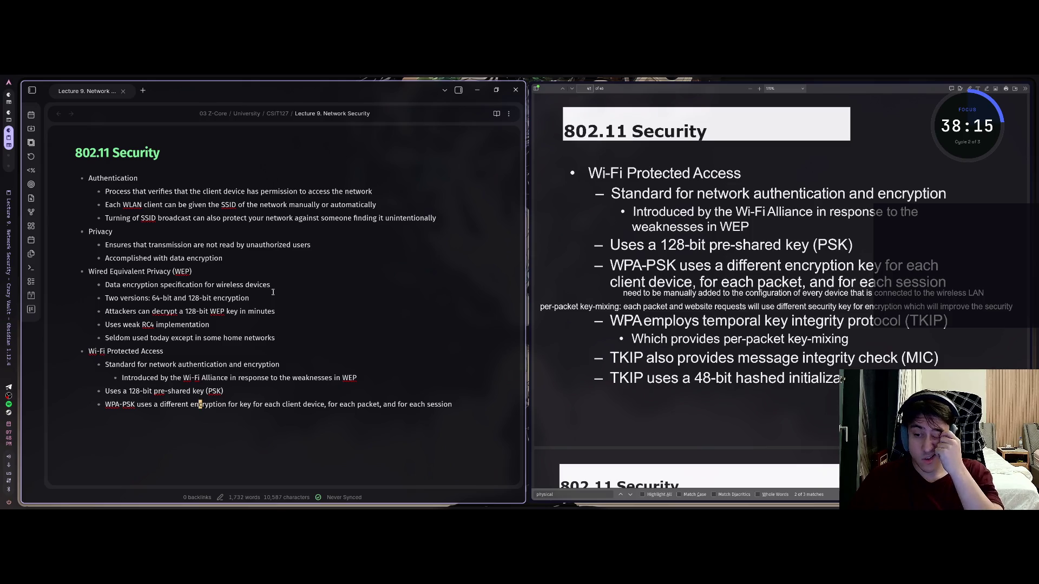
pyautogui.press('End')
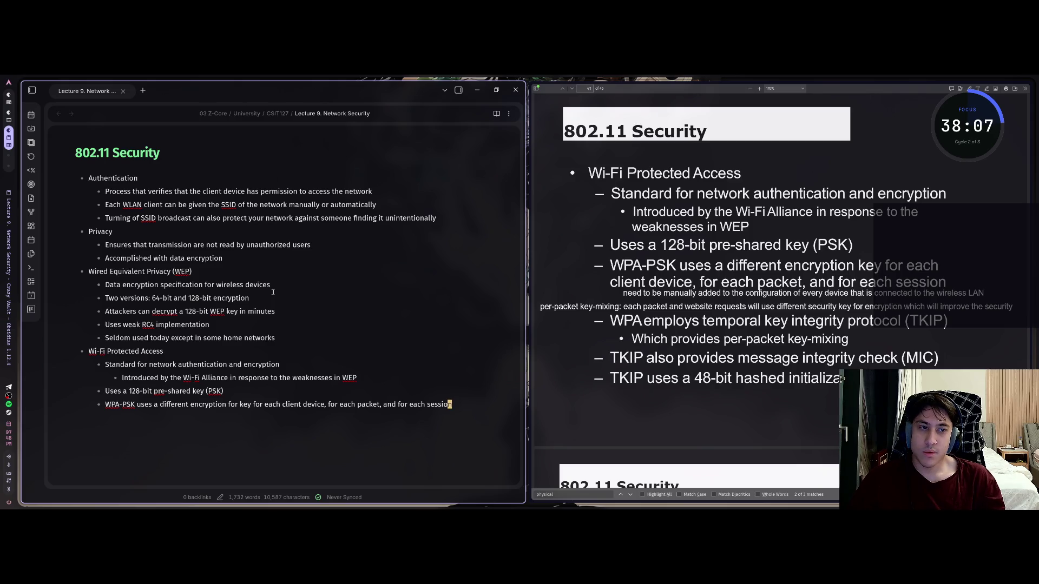
pyautogui.press('Return')
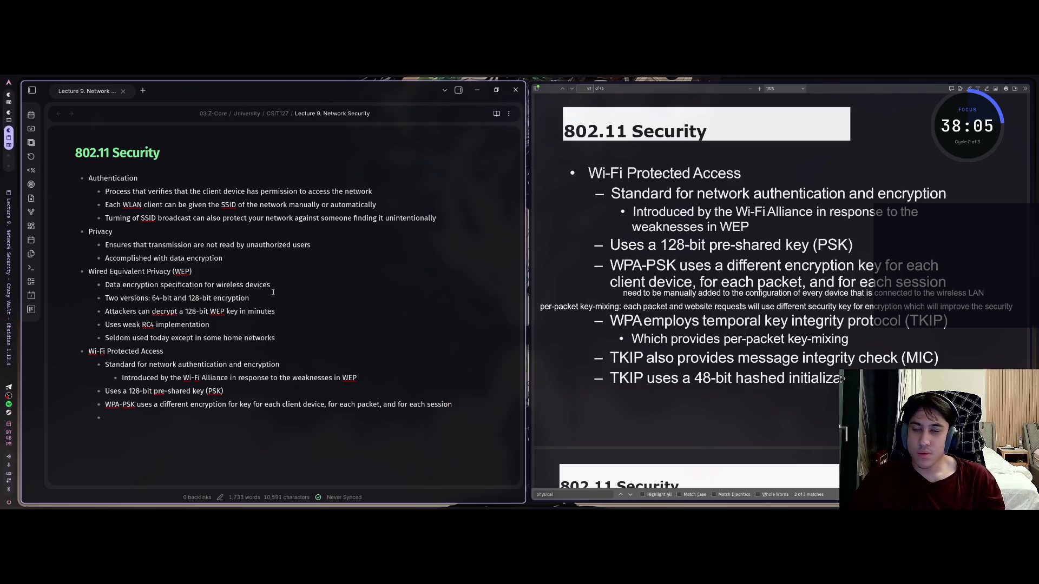
pyautogui.write('WPA e')
pyautogui.write('mplo')
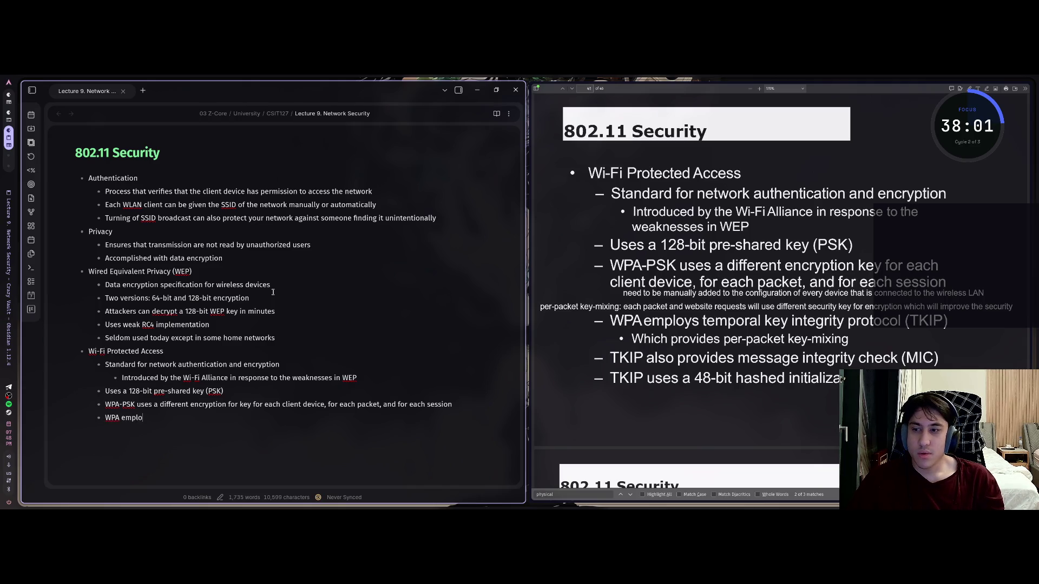
pyautogui.write('ys temp')
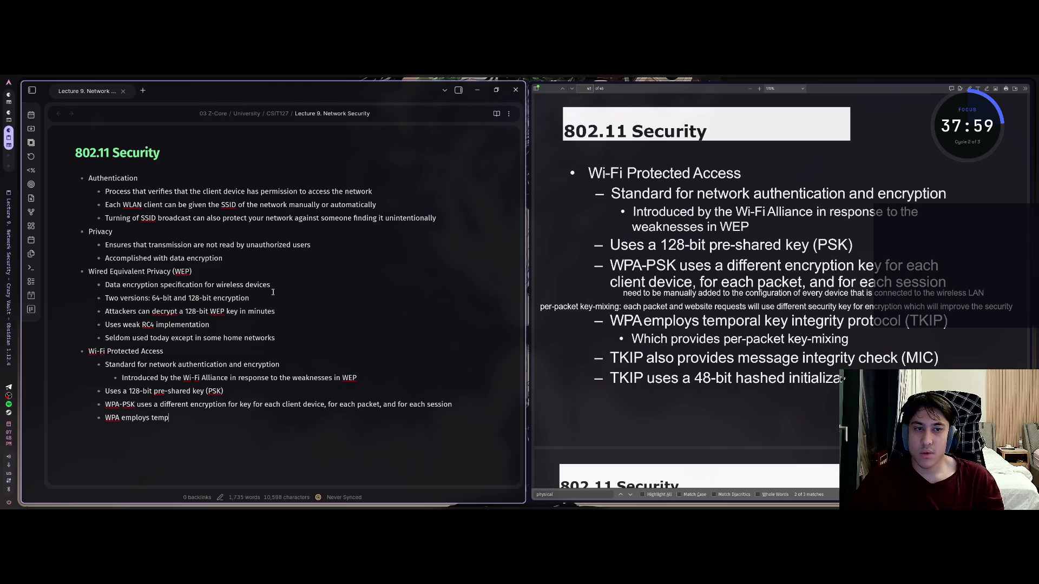
pyautogui.write('oral key inte')
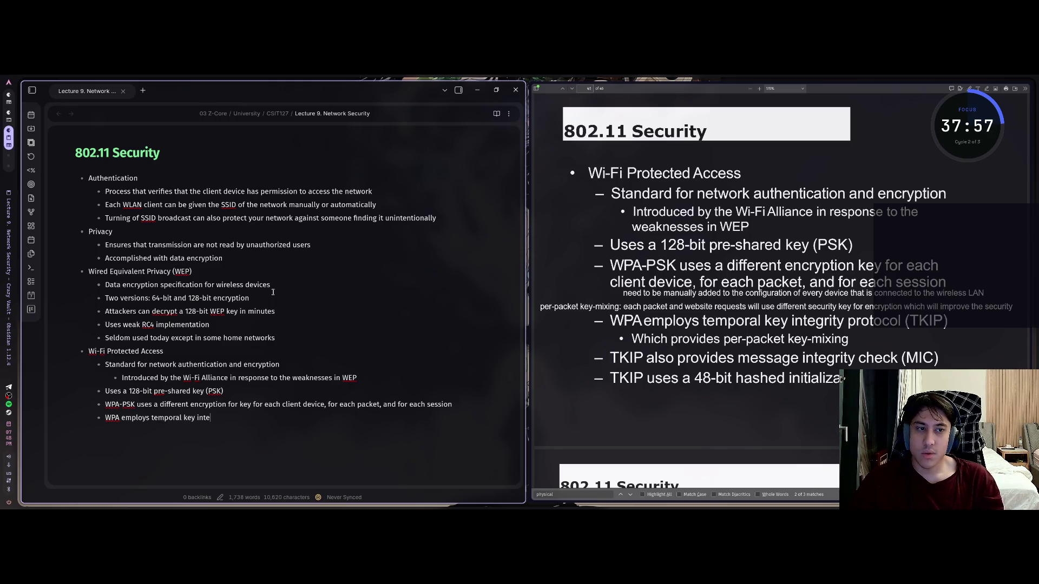
pyautogui.write('grity p')
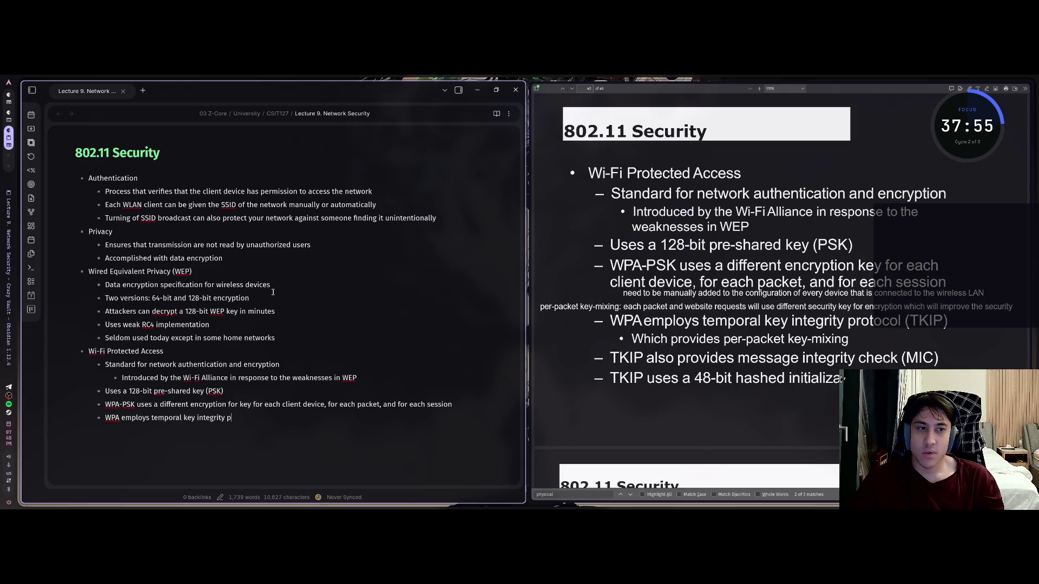
pyautogui.write('rotocol (')
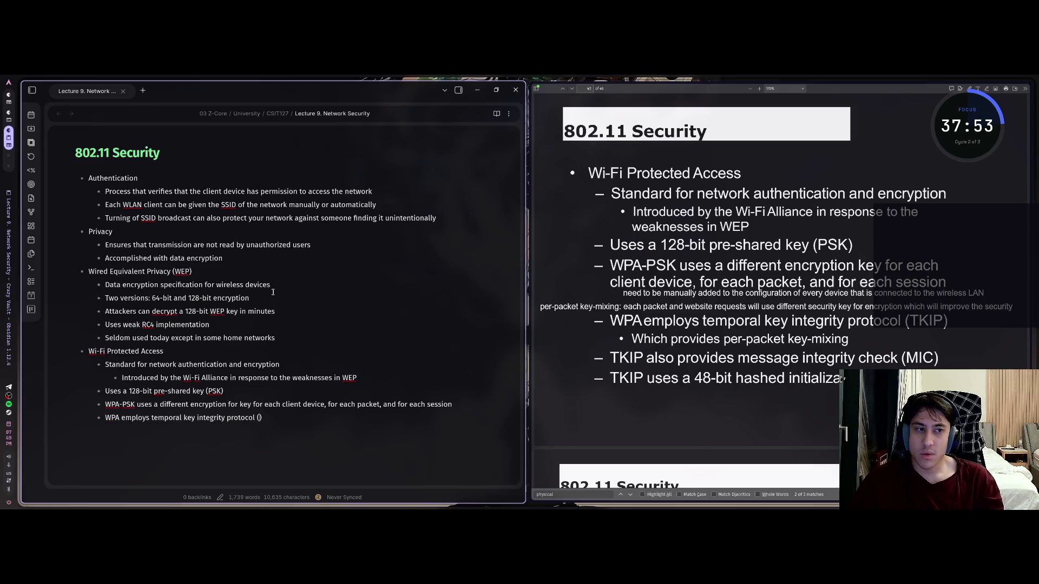
pyautogui.write('TKIP) ')
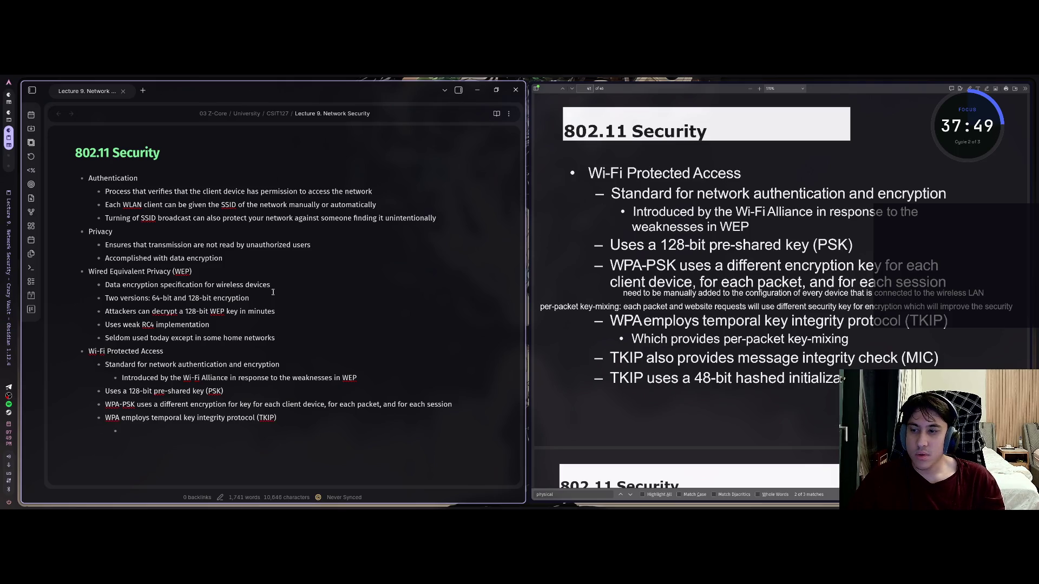
pyautogui.write('Which pro')
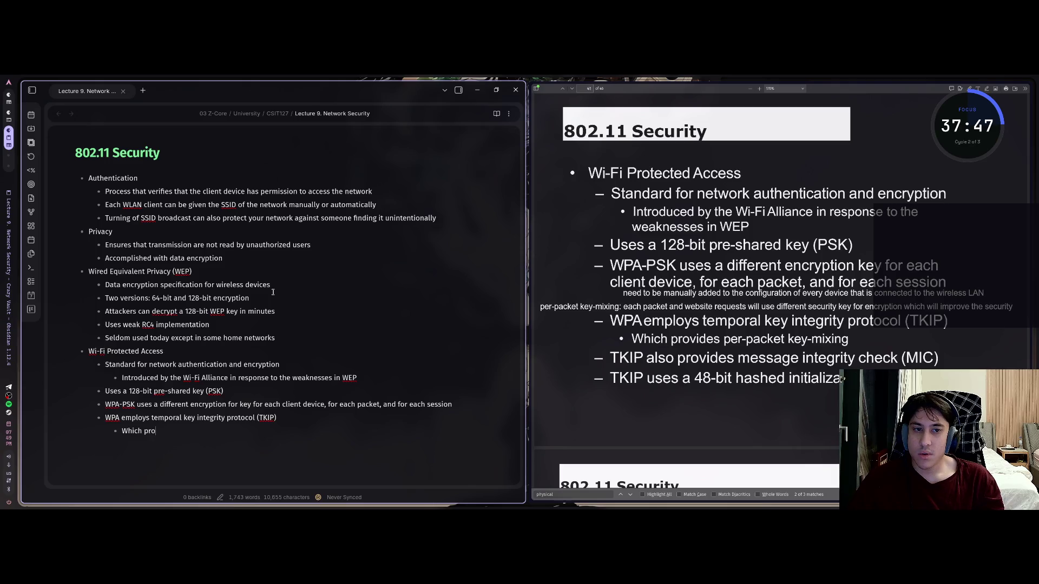
pyautogui.write('vides ')
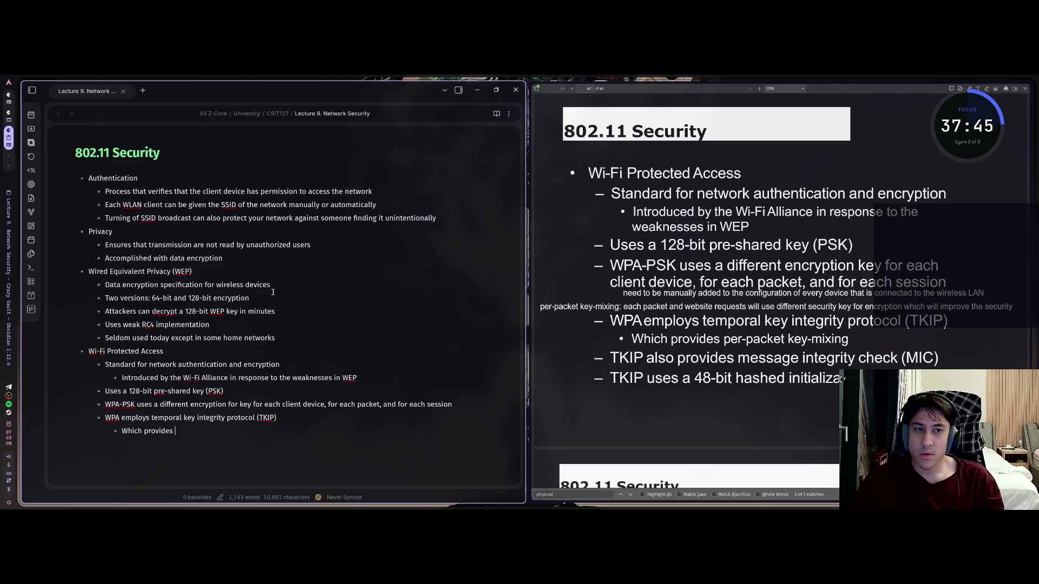
pyautogui.write('per-packet')
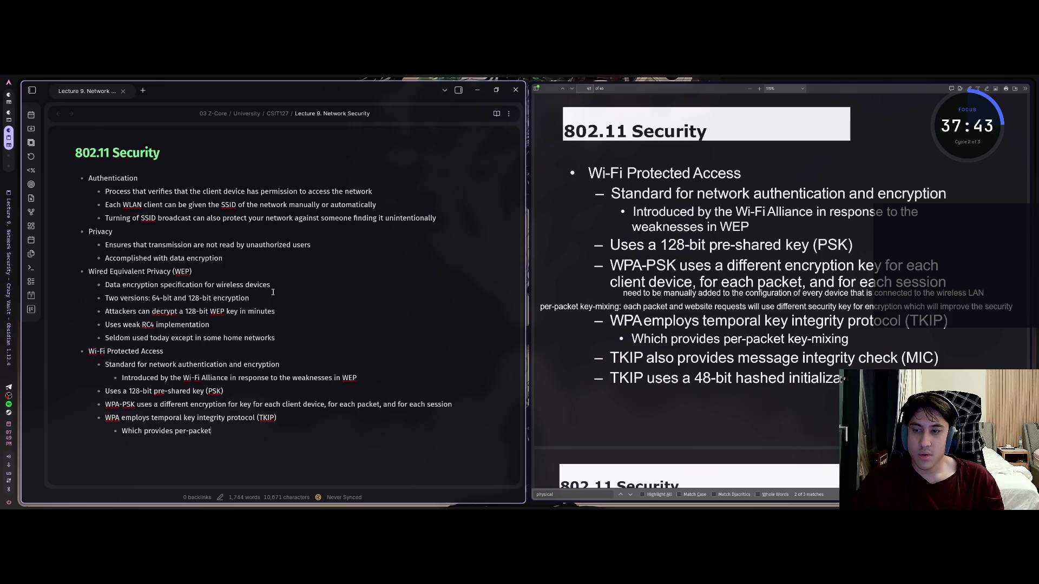
pyautogui.write(' key-mixi')
pyautogui.write('ng ')
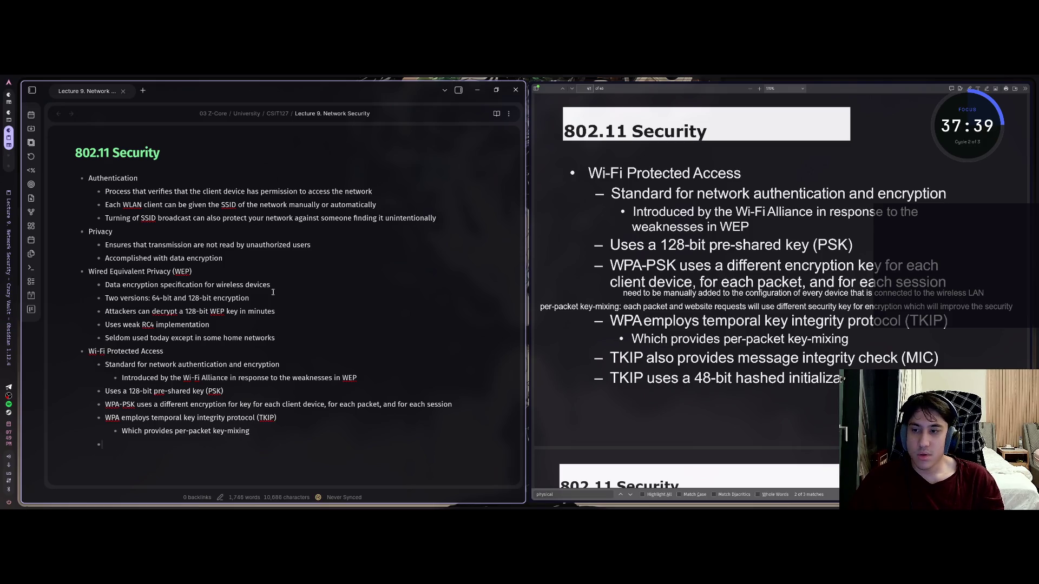
pyautogui.write('TKIP')
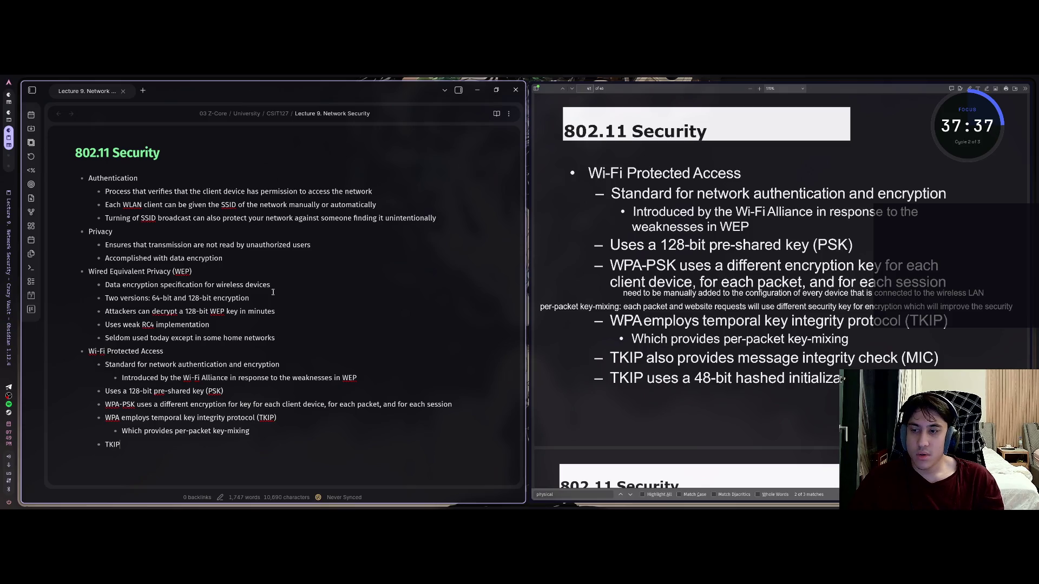
pyautogui.write(' also ')
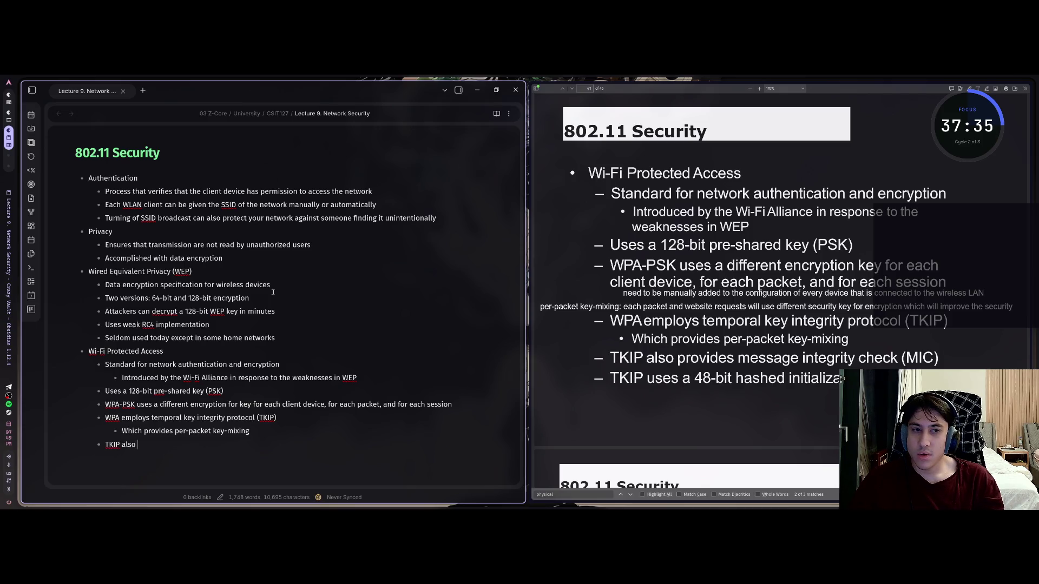
pyautogui.write('provide')
# Step: Add TKIP bullets on per-packet key mixing, the message integrity check (MIC) and 48-bit hashed IV
pyautogui.press('BackSpace')
pyautogui.write('s')
pyautogui.press('BackSpace')
pyautogui.press('BackSpace')
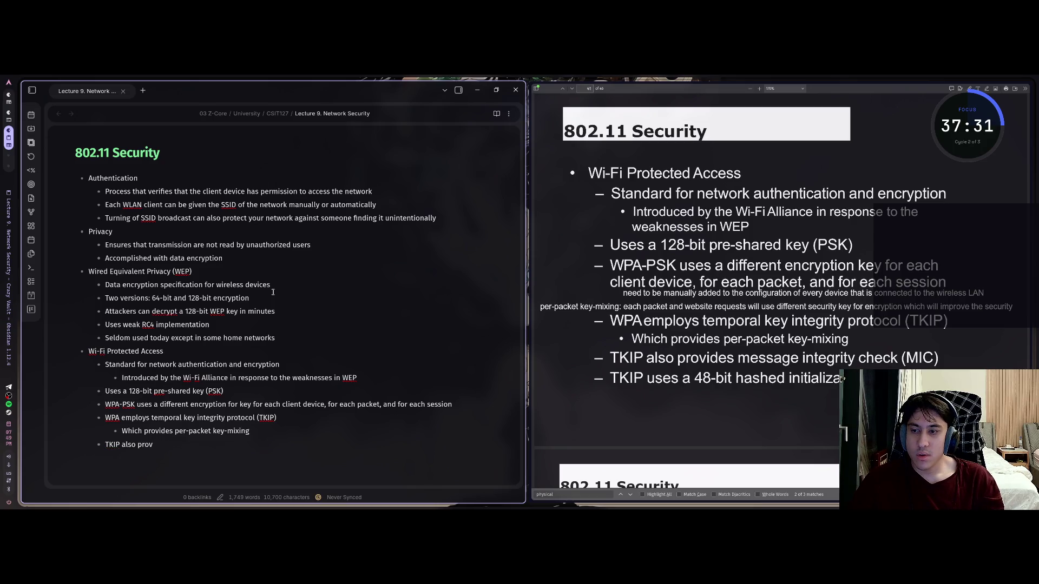
pyautogui.write('ides m')
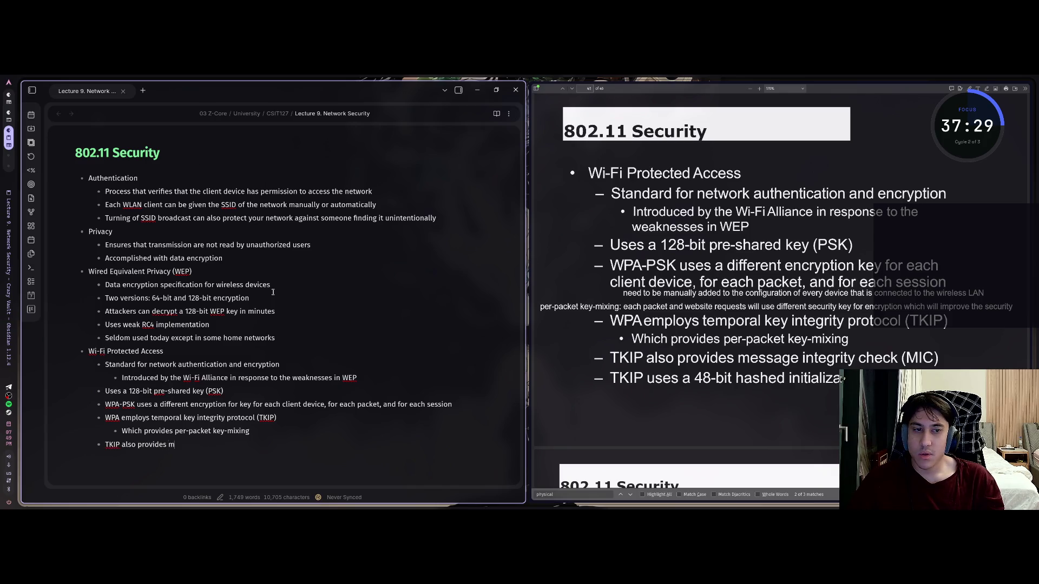
pyautogui.write('essage inte')
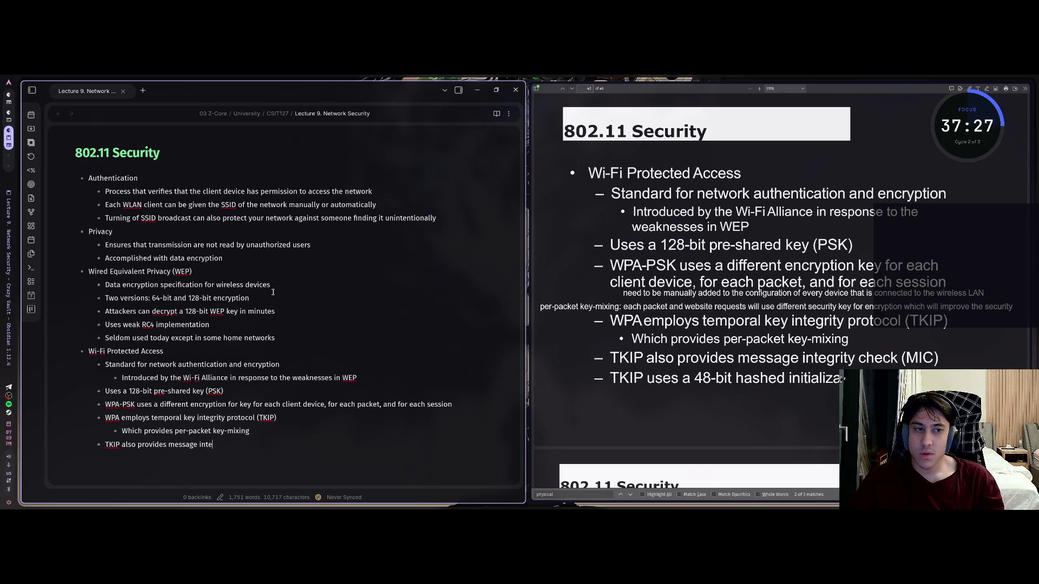
pyautogui.write('grity')
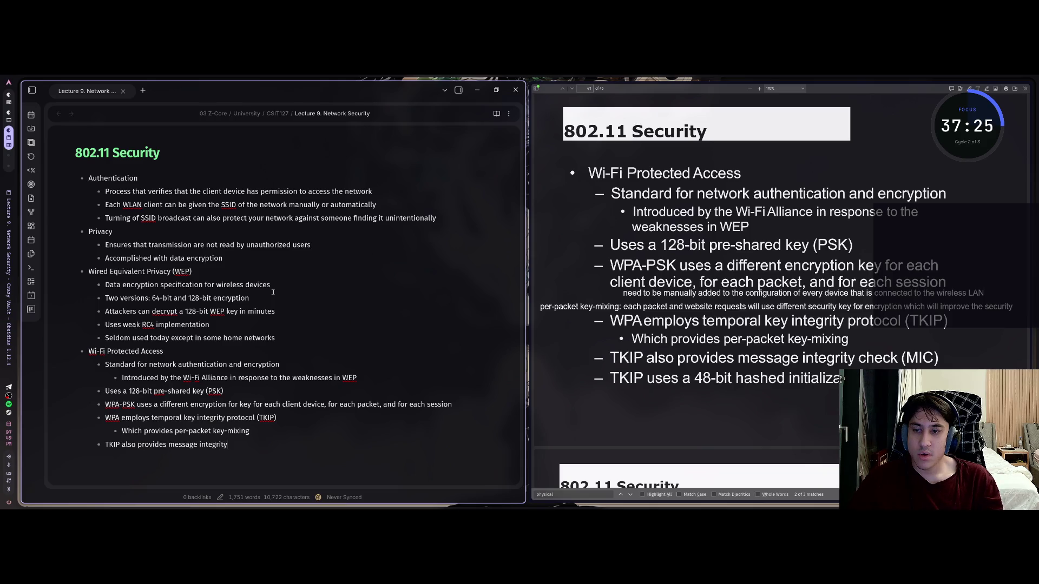
pyautogui.write(' check (MIC) T')
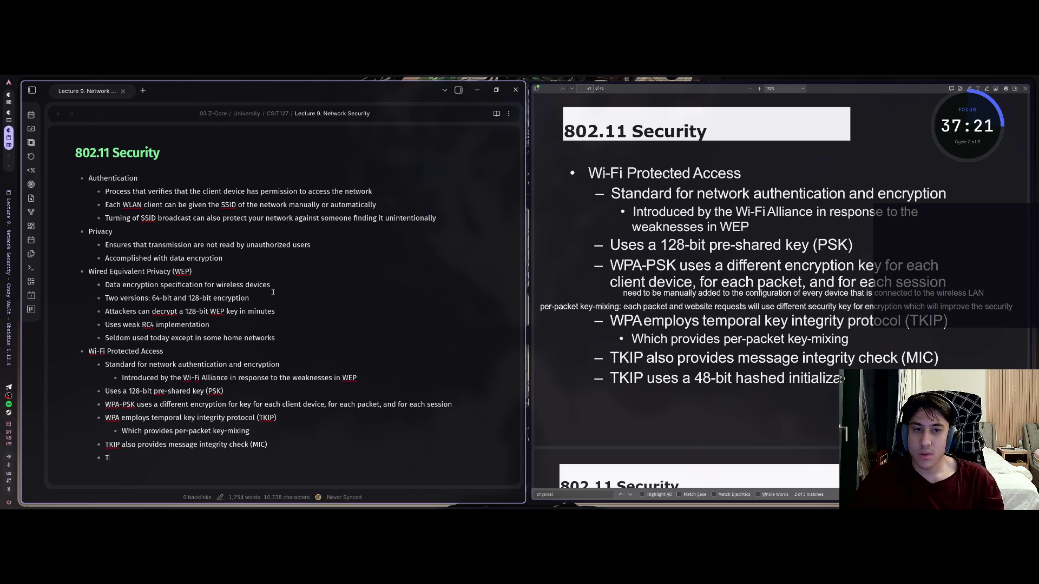
pyautogui.write('KIP uses a ')
pyautogui.write('48-')
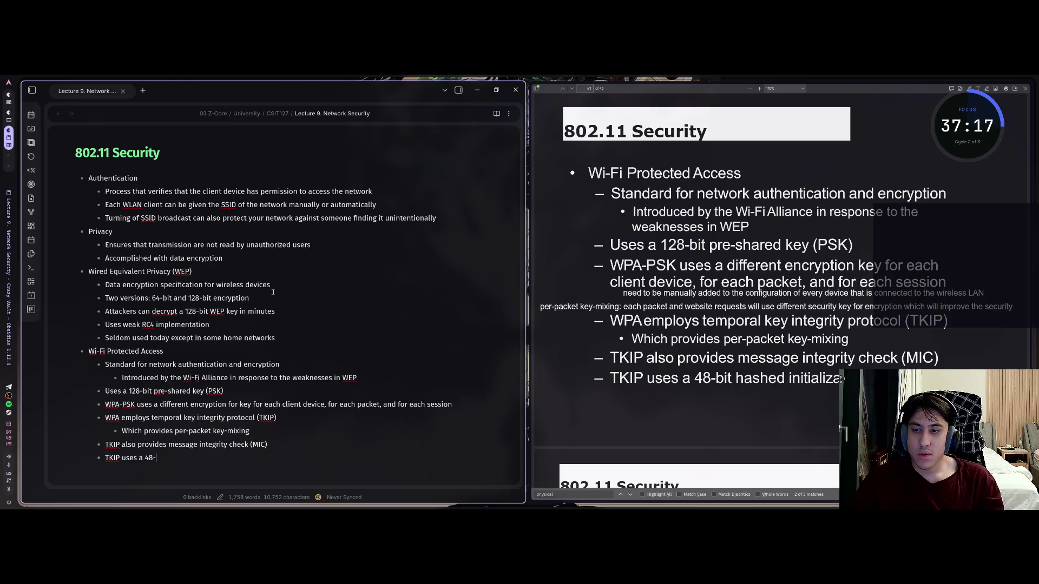
pyautogui.write('bit hashed i')
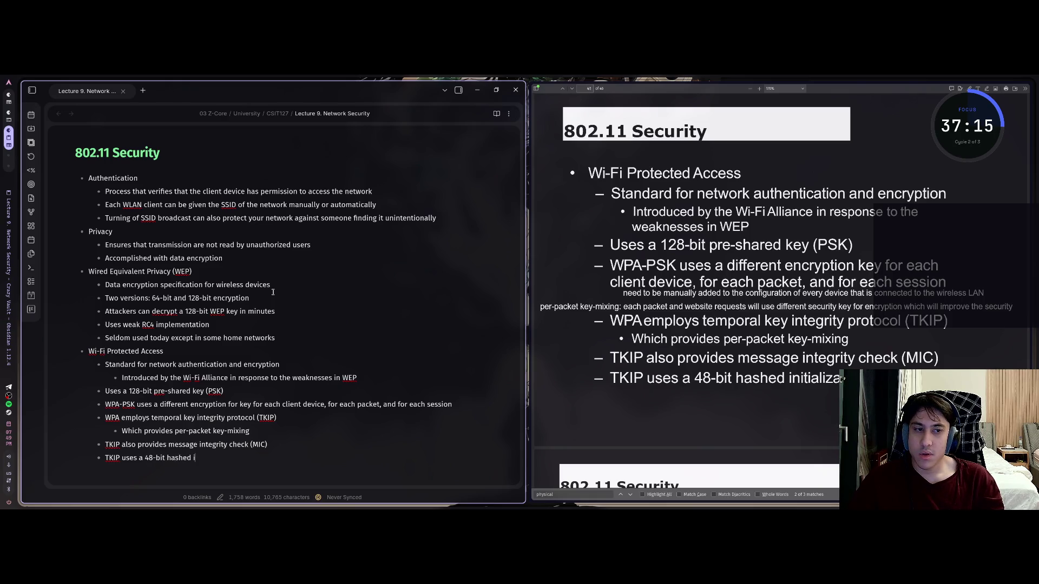
pyautogui.write('nitial')
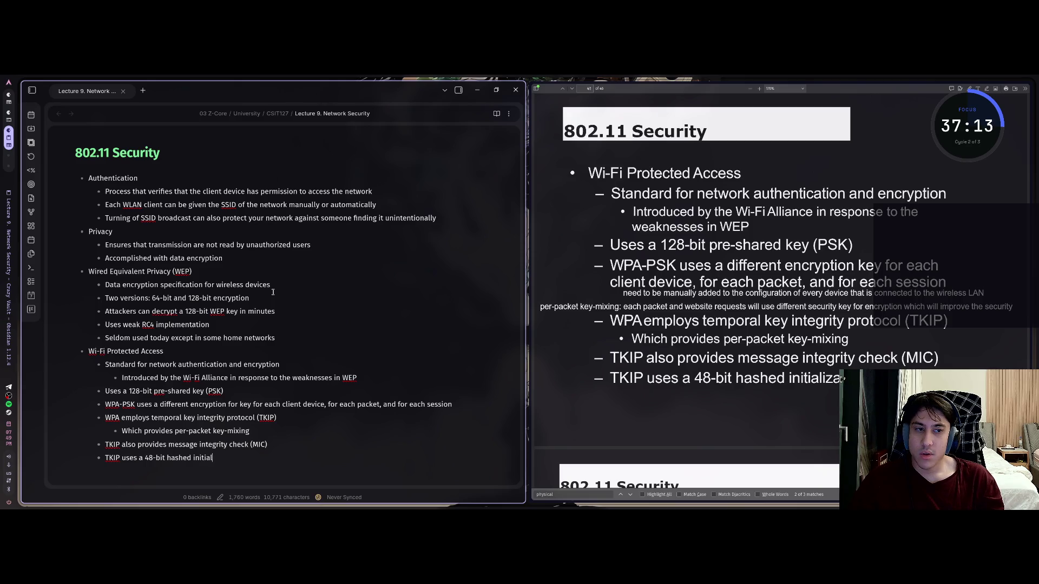
pyautogui.write('ization vector')
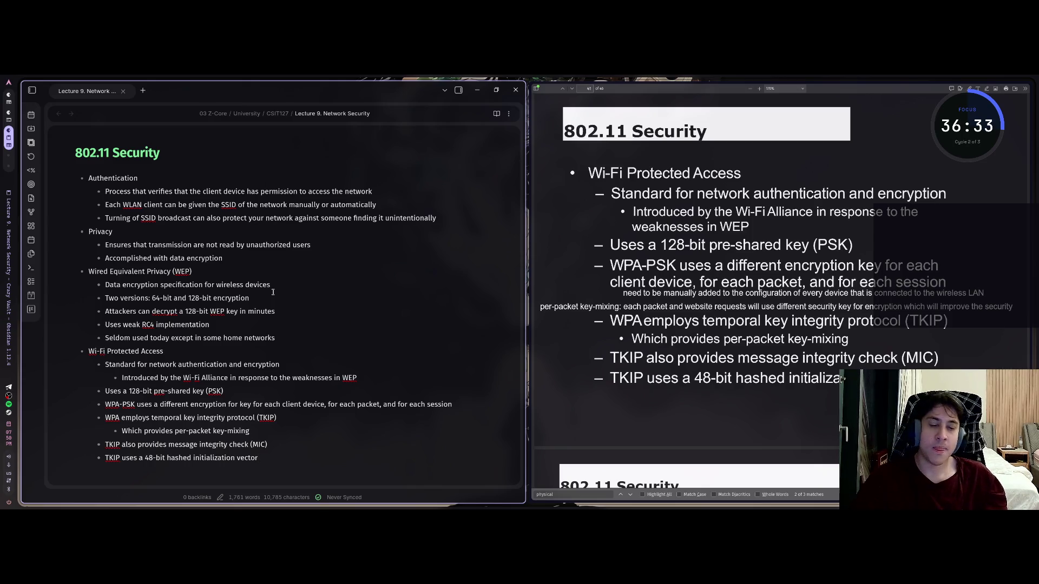
pyautogui.scroll(-5, 781, 296)
pyautogui.scroll(-3, 781, 294)
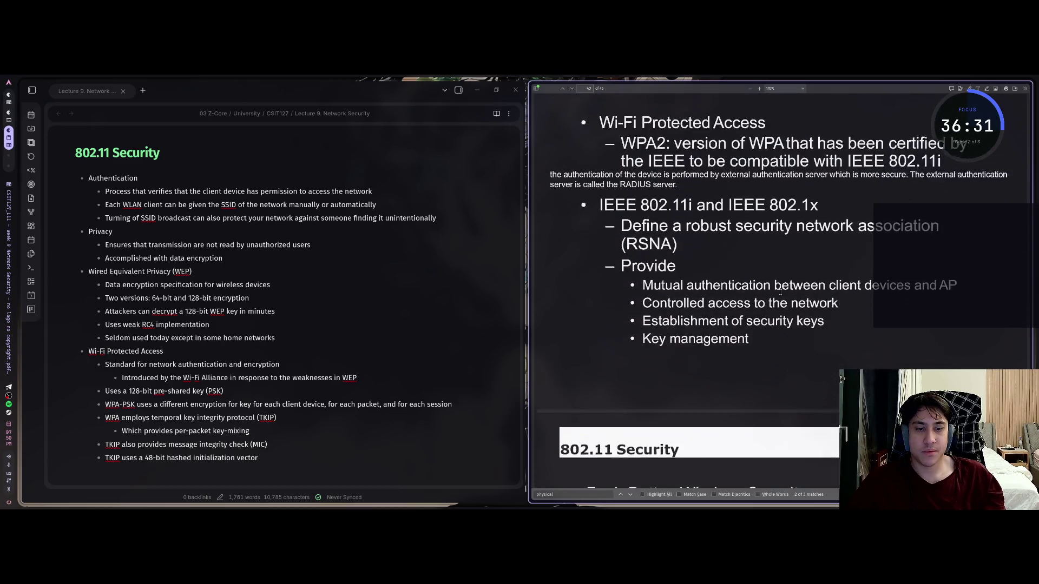
pyautogui.scroll(3, 781, 289)
pyautogui.scroll(-1, 781, 289)
# Step: Add a Wi-Fi Protected Access bullet noting WPA2 is IEEE-certified as compatible with IEEE 802.11i
pyautogui.hotkey('alt', 'Tab')
pyautogui.press('Return')
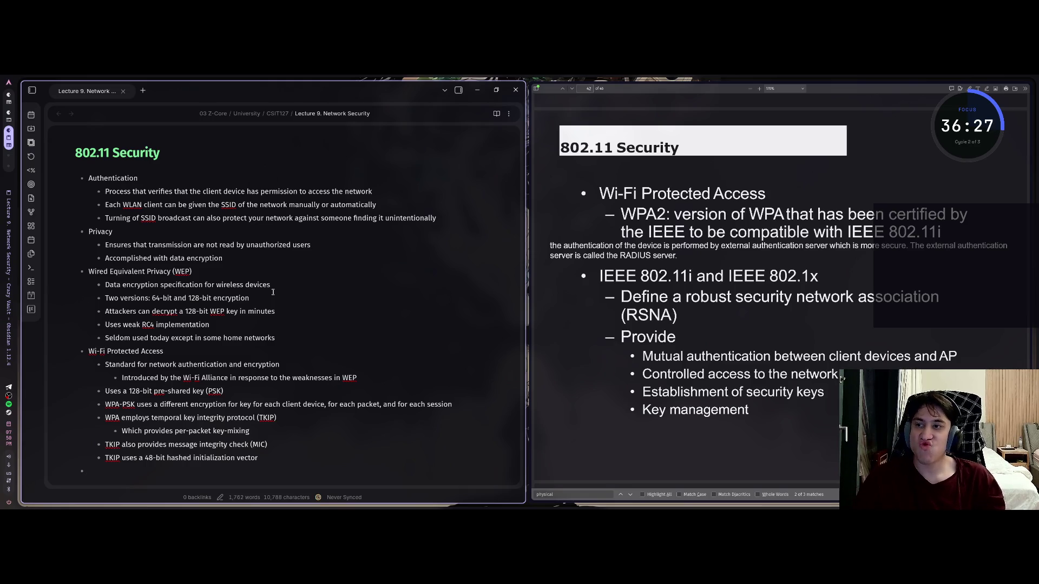
pyautogui.write('Wi-Fi')
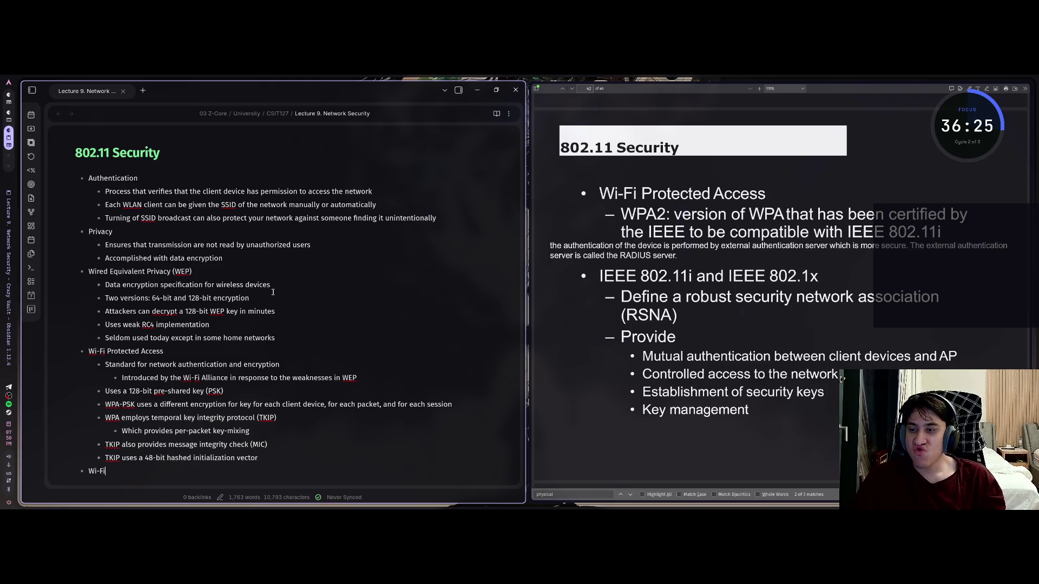
pyautogui.write(' Pro')
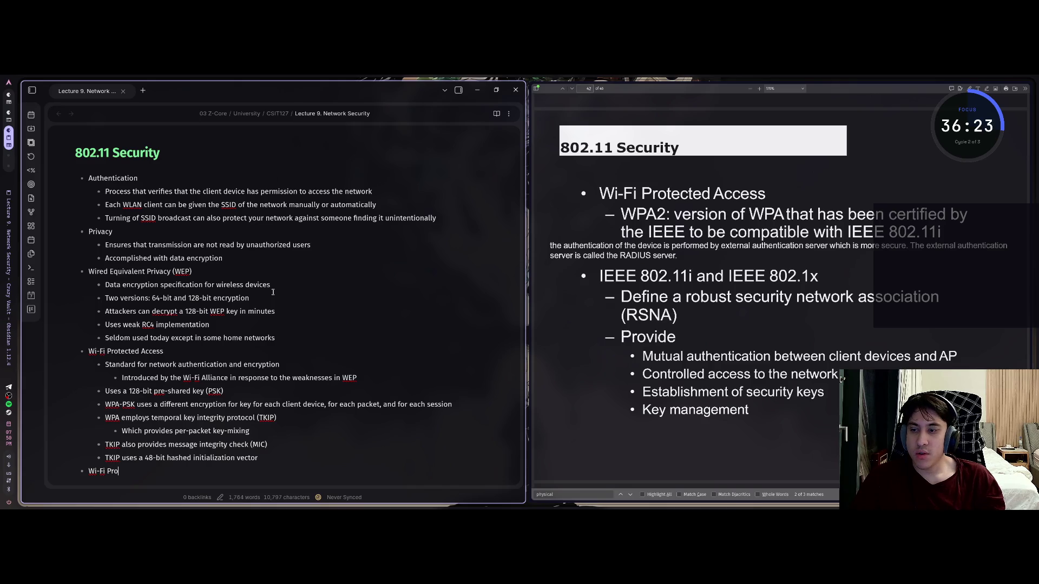
pyautogui.write('tected Acce')
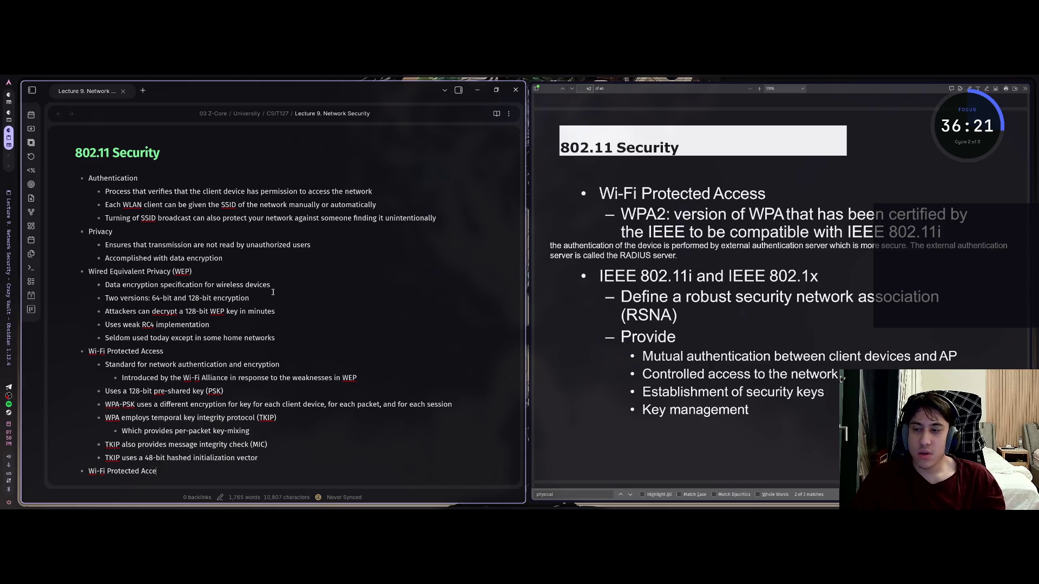
pyautogui.write('ss')
pyautogui.press('Return')
pyautogui.press('Tab')
pyautogui.write('W')
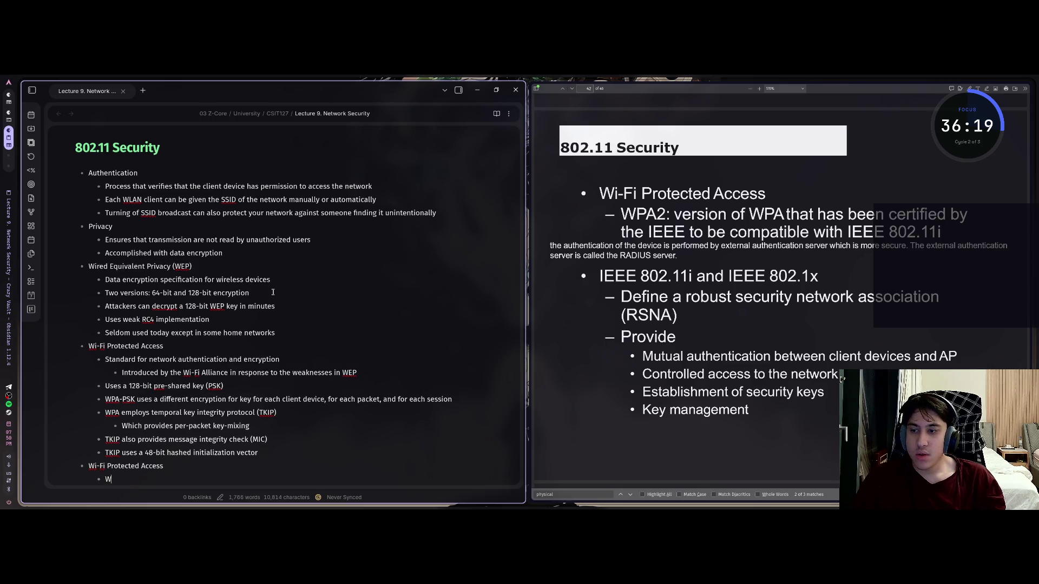
pyautogui.write('PA2:')
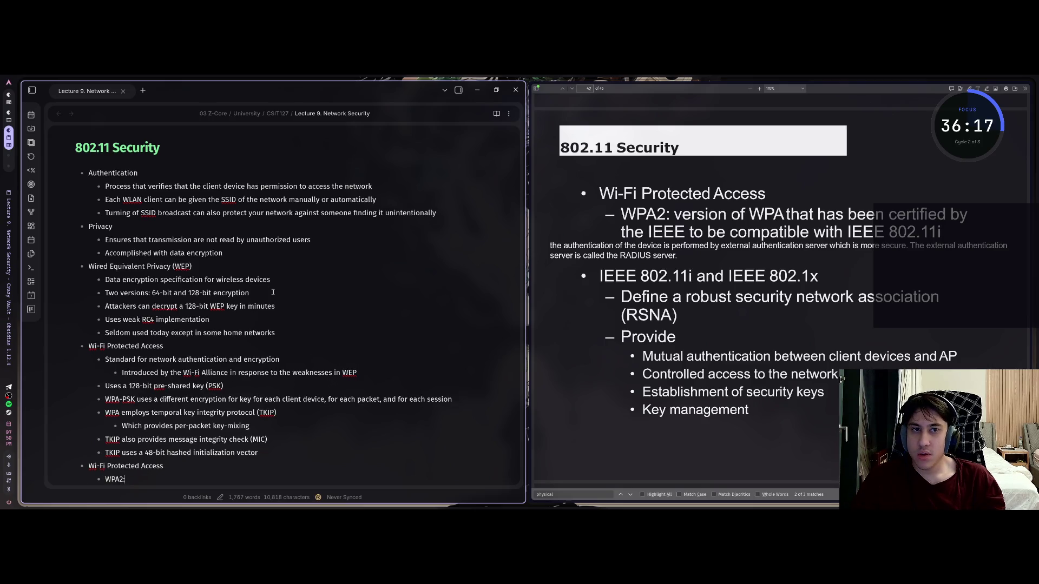
pyautogui.write(' version of ')
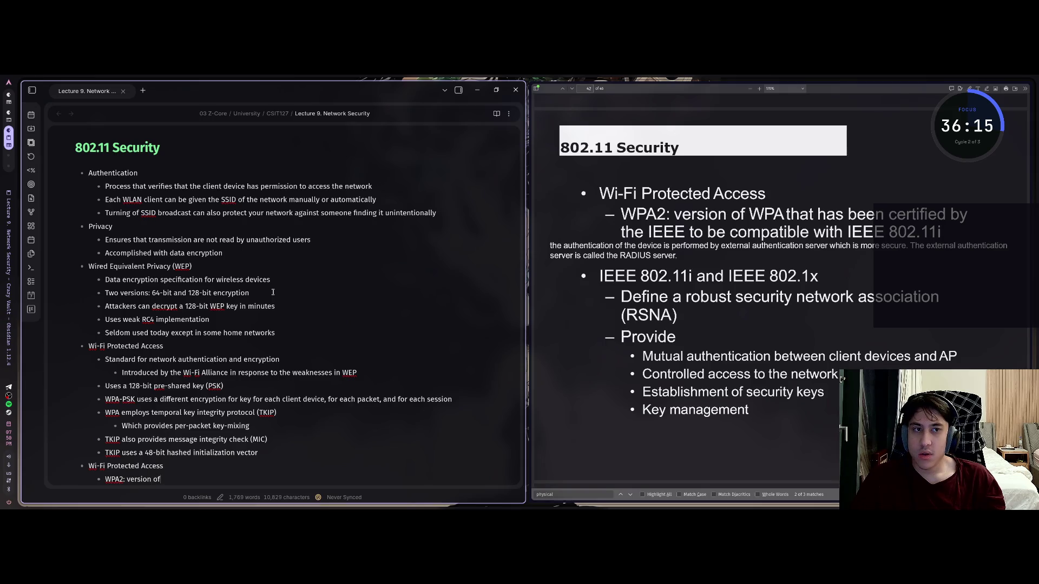
pyautogui.write('WPA that')
pyautogui.write(' has been ce')
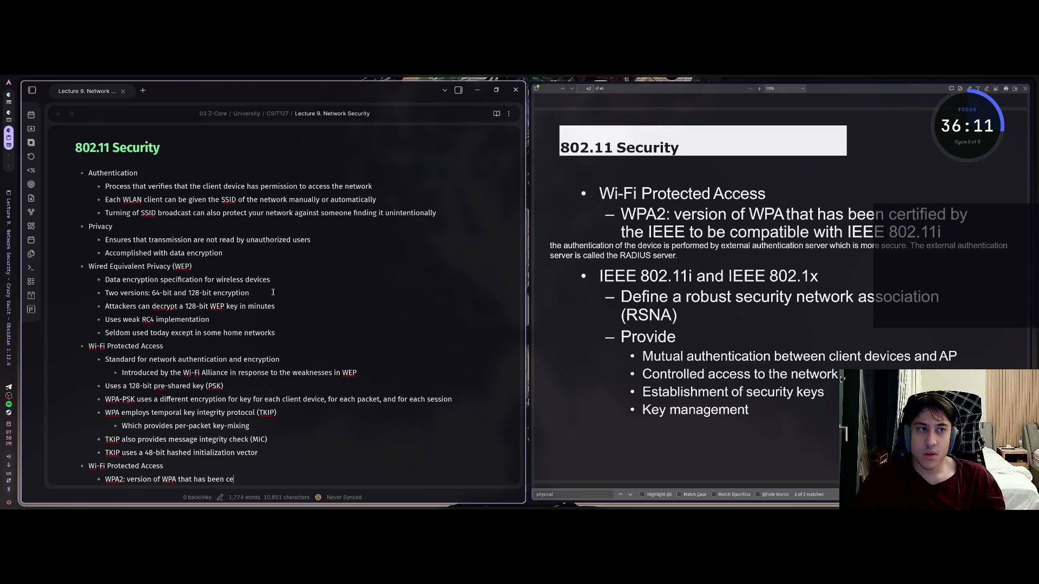
pyautogui.write('rtified by the')
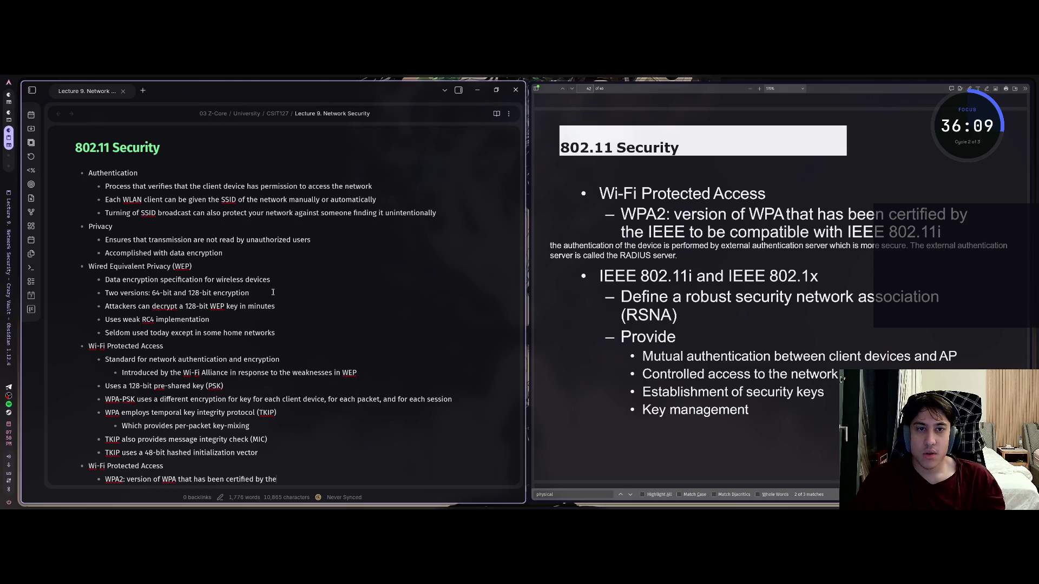
pyautogui.write(' IEEE')
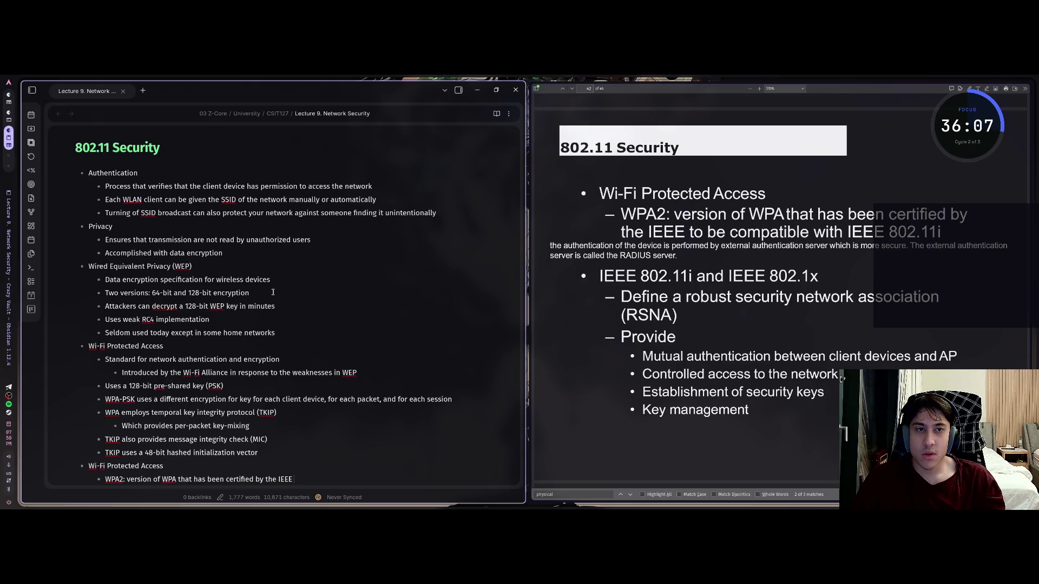
pyautogui.write(' to be compati')
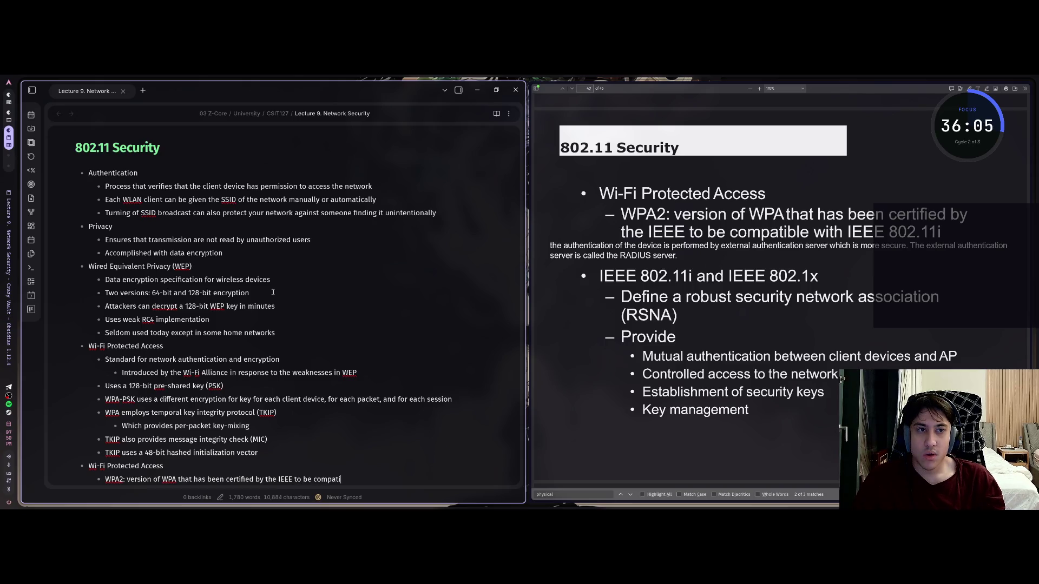
pyautogui.write('ble with IEEE')
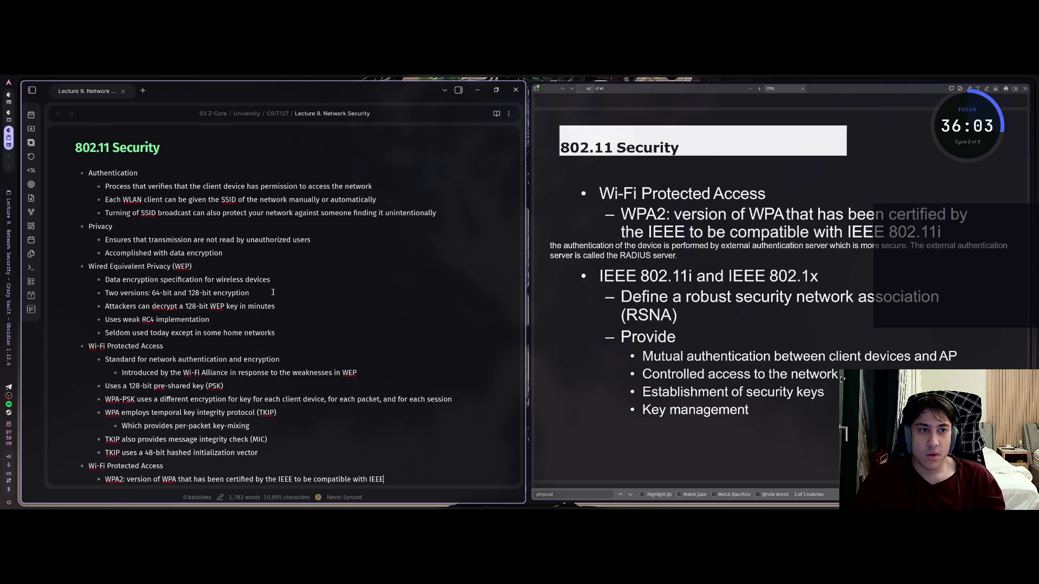
pyautogui.write(' 802')
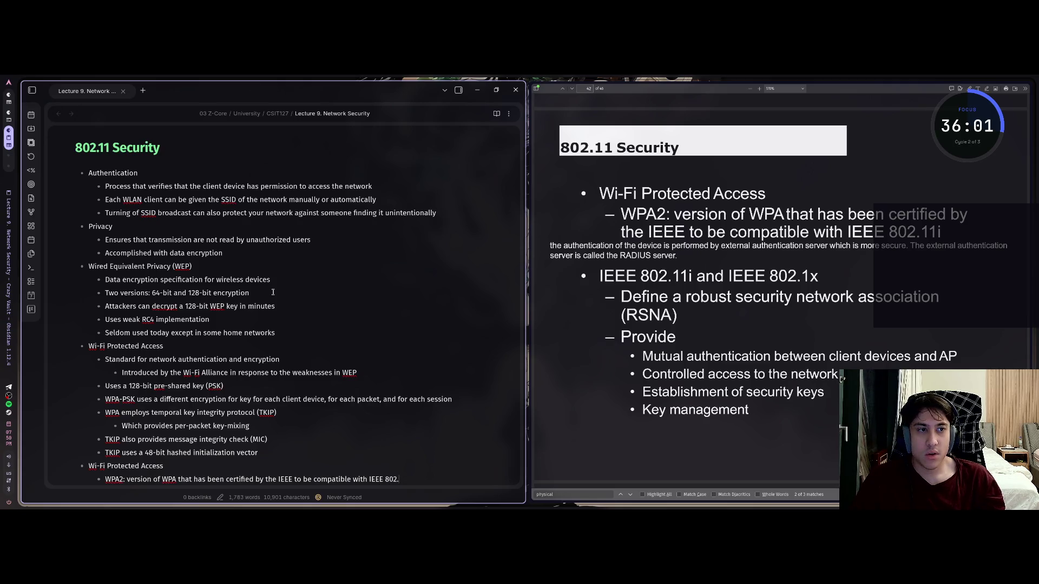
pyautogui.write('.11i')
pyautogui.press('Return')
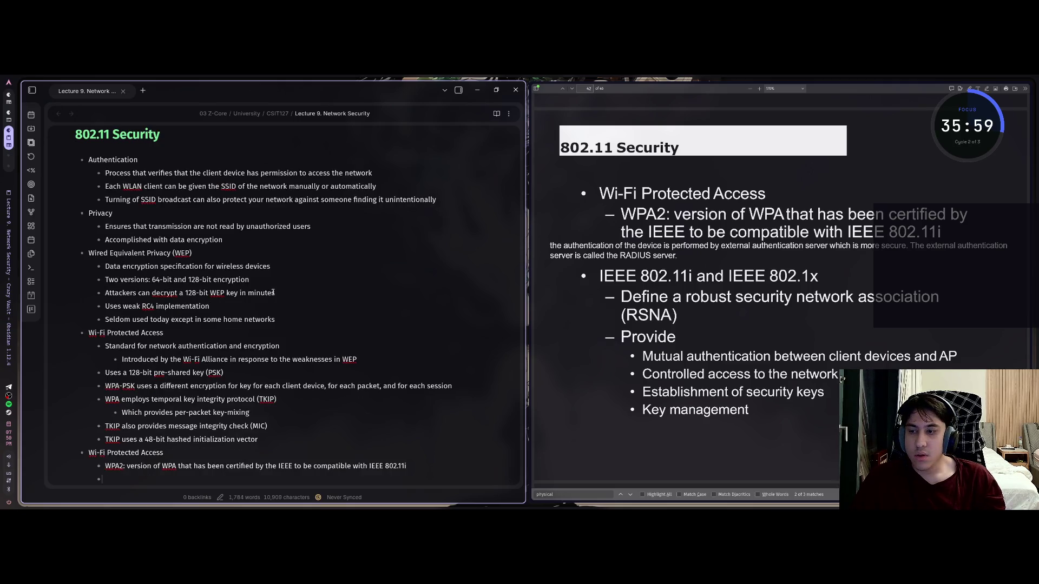
pyautogui.scroll(-3, 273, 292)
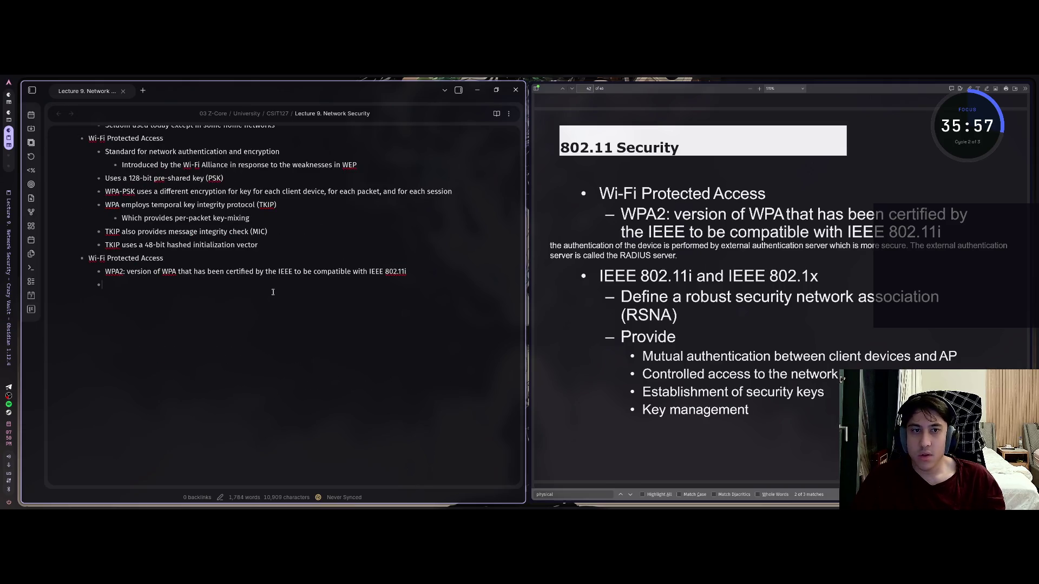
pyautogui.press('BackSpace')
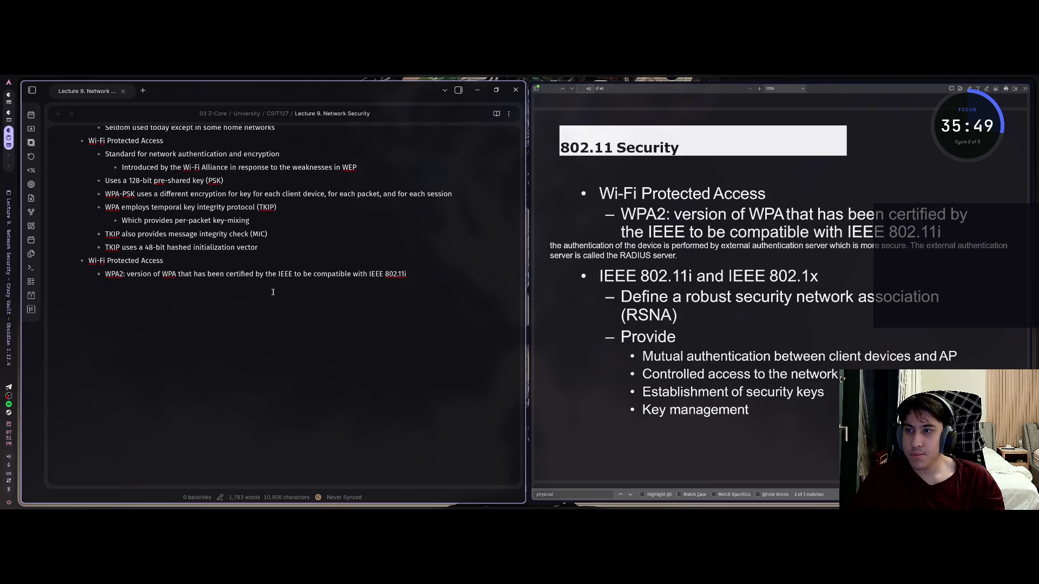
pyautogui.write('IEE')
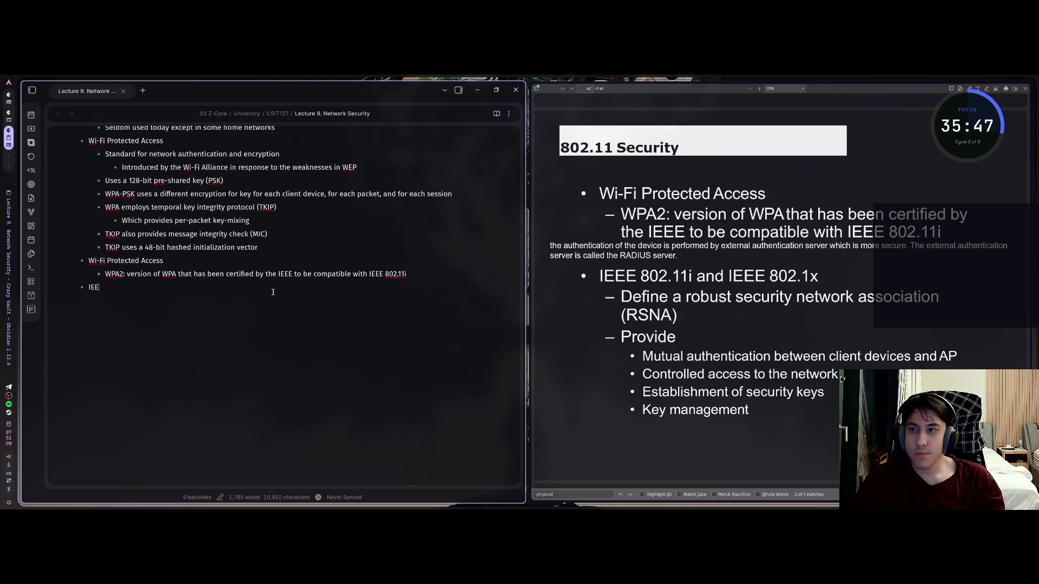
pyautogui.write('E')
pyautogui.write(' 802')
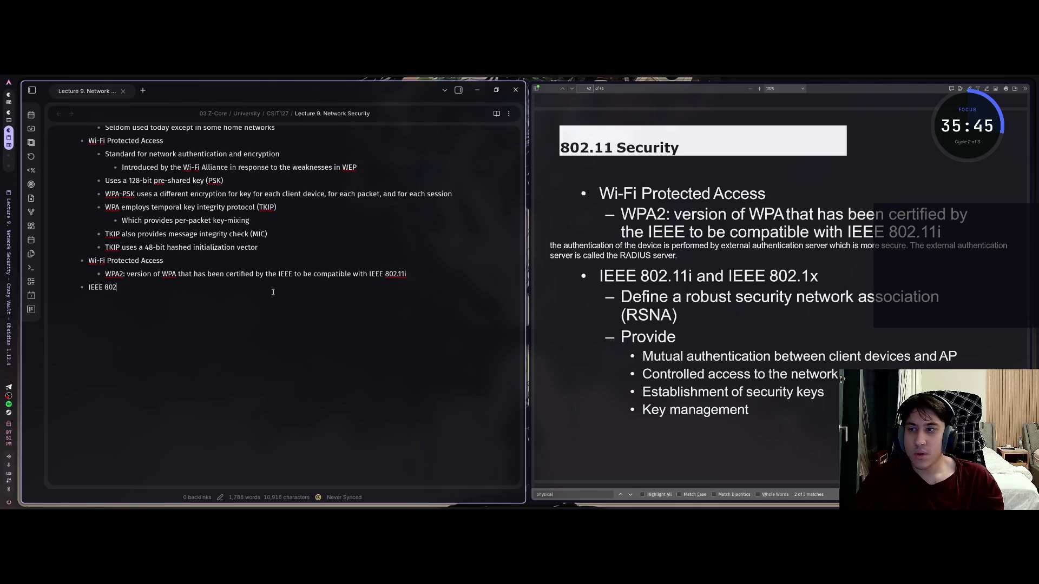
pyautogui.write('.11i an')
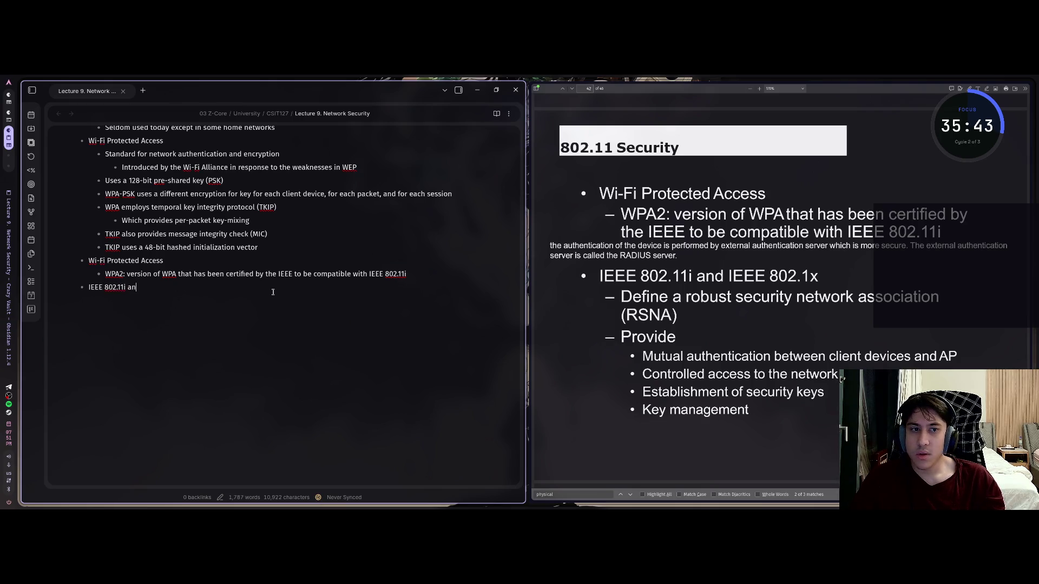
pyautogui.write('d IEEE')
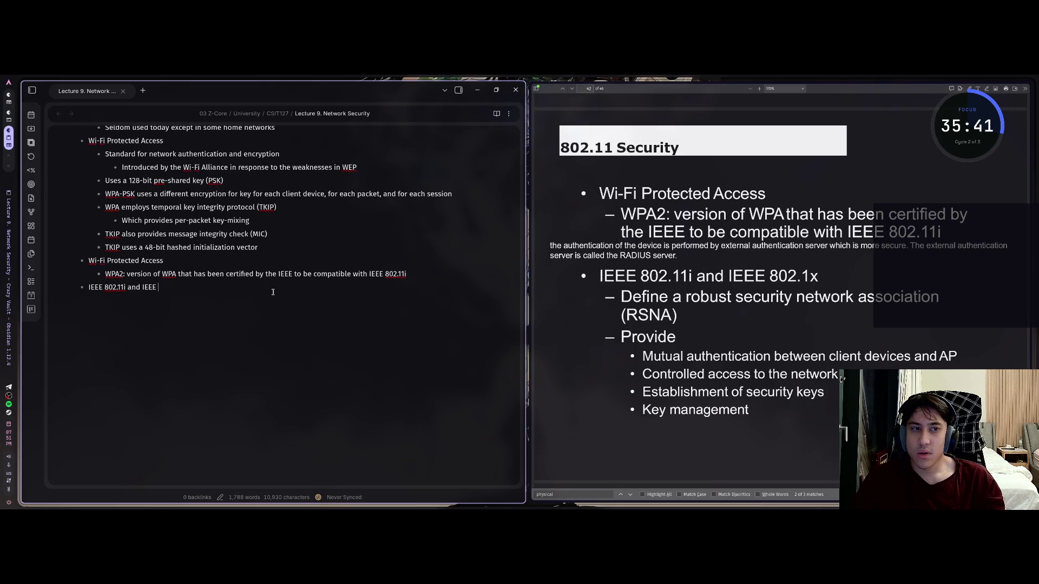
pyautogui.write(' 8702')
# Step: Add the 'IEEE 802.11i and IEEE 802.1x' bullet defining RSNA with a nested 'Provide' point
pyautogui.press('BackSpace')
pyautogui.write('02')
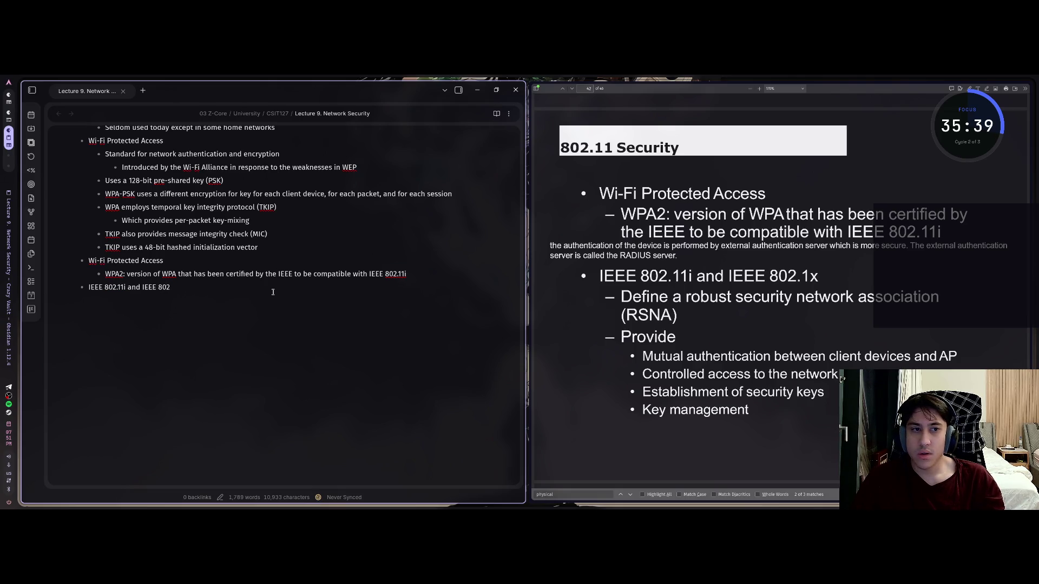
pyautogui.write('.1x')
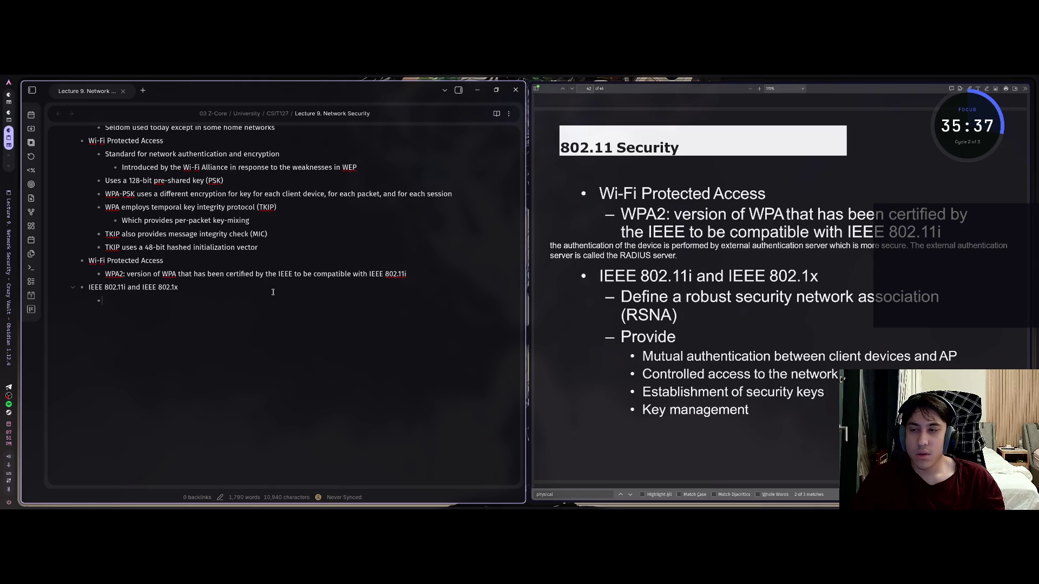
pyautogui.write('Define a')
pyautogui.write(' robust')
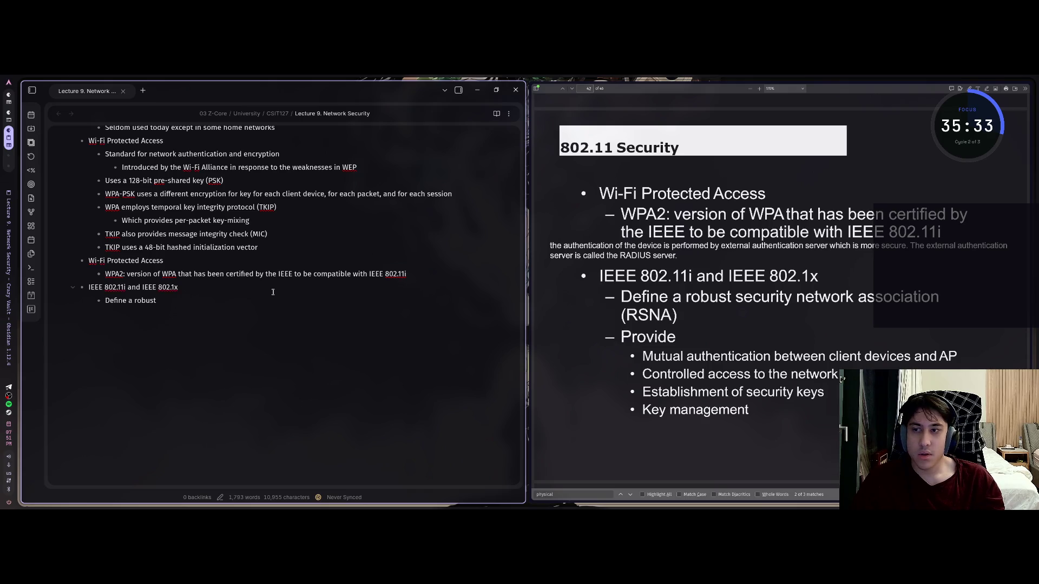
pyautogui.write(' se')
pyautogui.write('rity net')
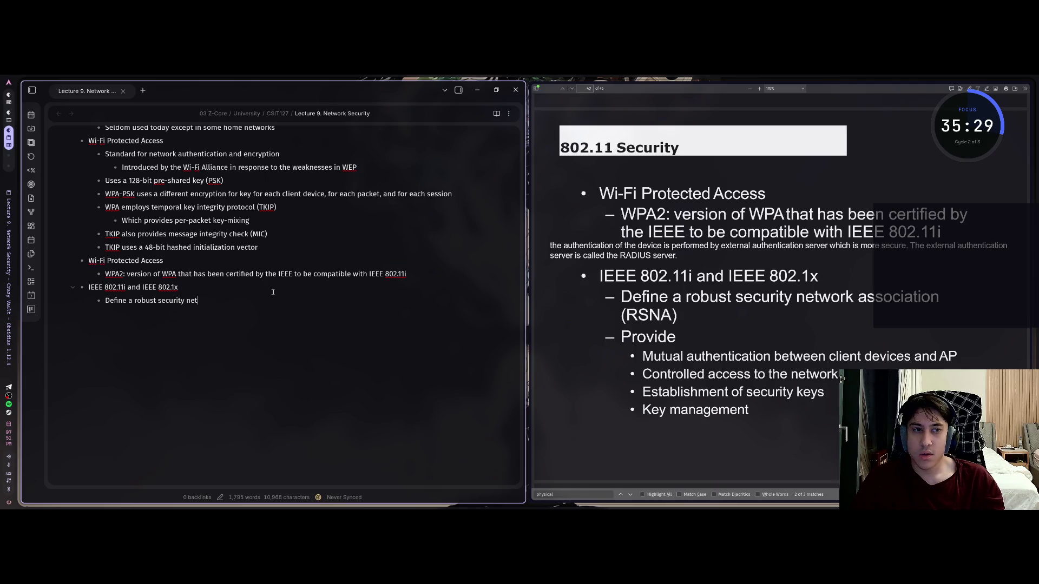
pyautogui.write('work associa')
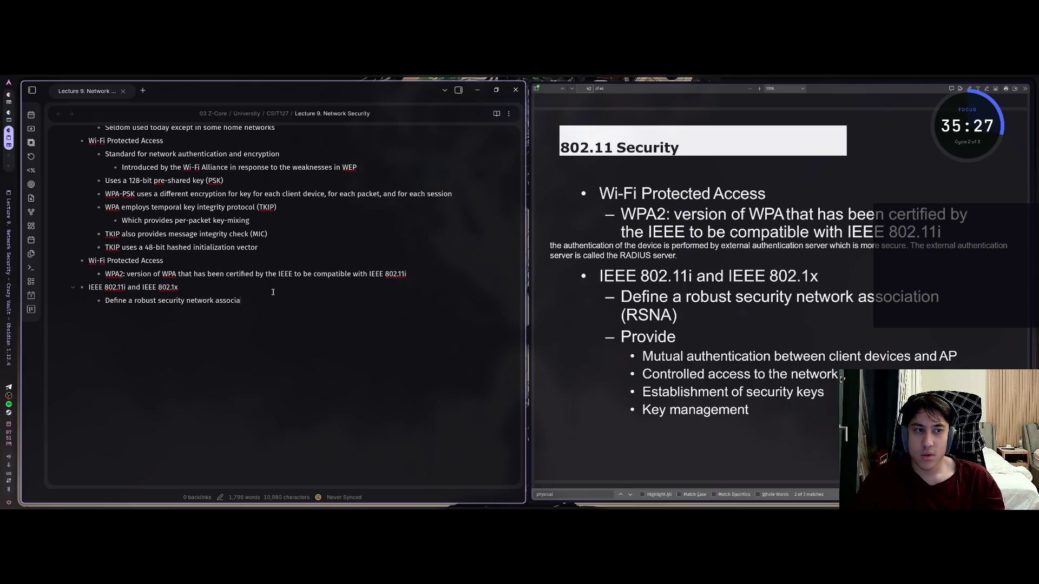
pyautogui.write('tion')
pyautogui.write('R')
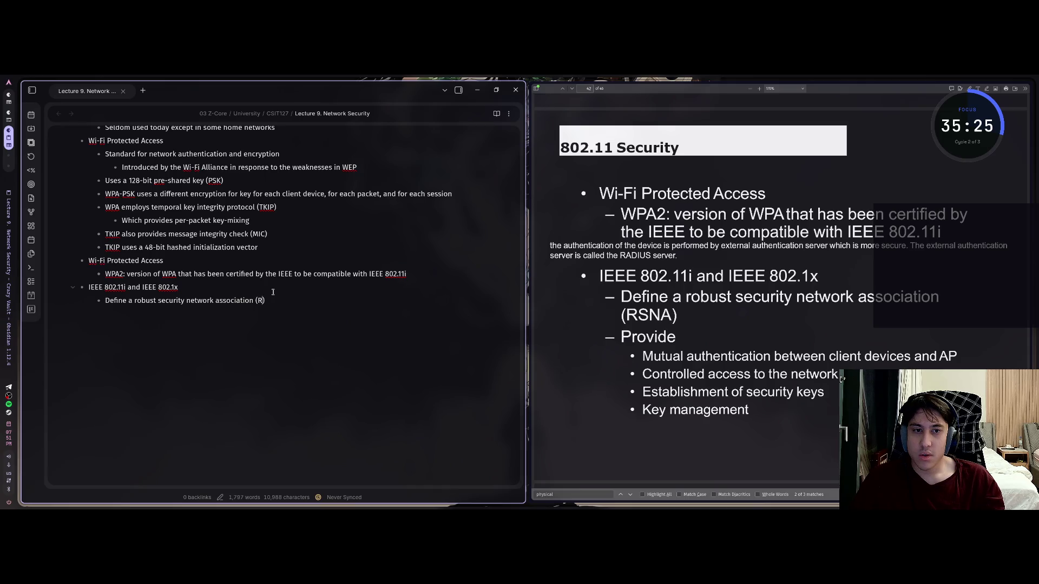
pyautogui.write('SNA')
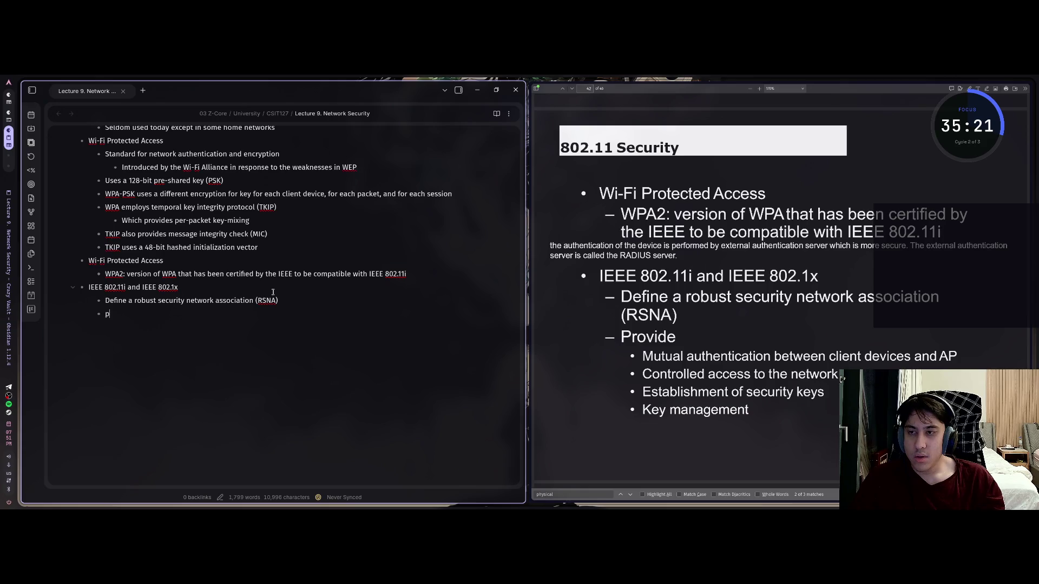
pyautogui.press('BackSpace')
pyautogui.write('Provide')
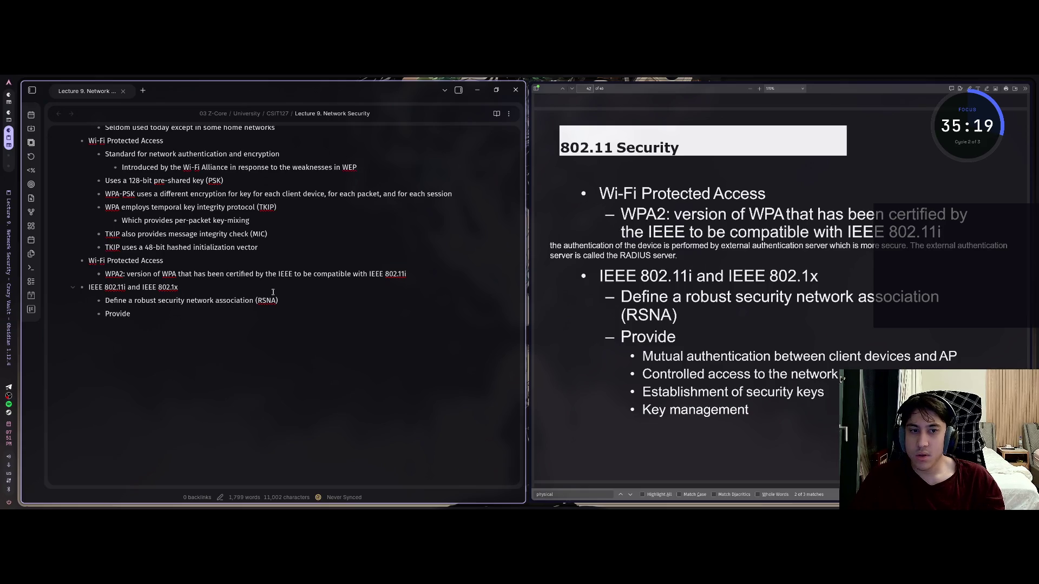
pyautogui.press('Return')
pyautogui.write('Mutual a')
pyautogui.write('uthenti')
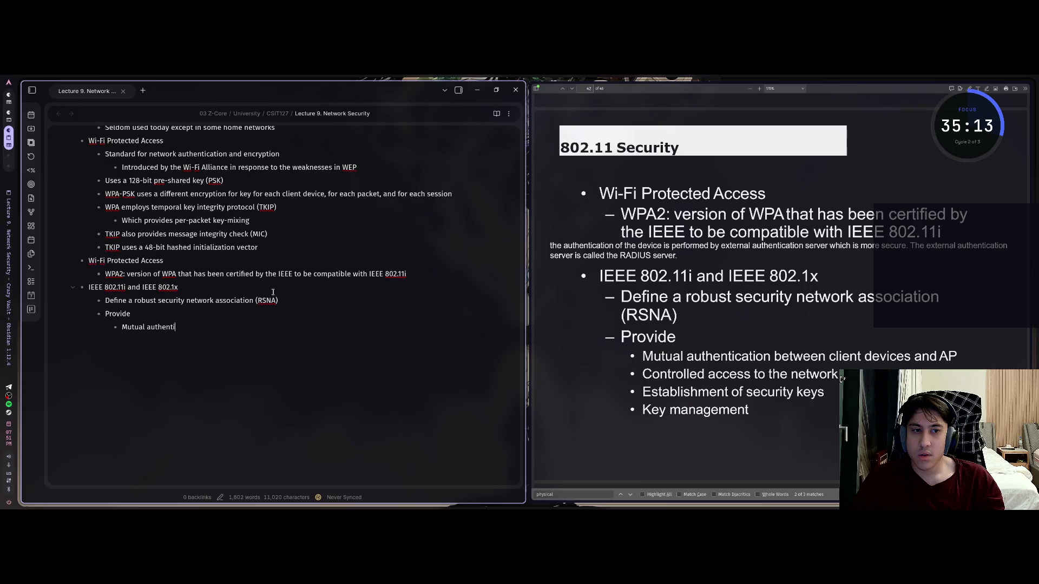
pyautogui.write('cation between ')
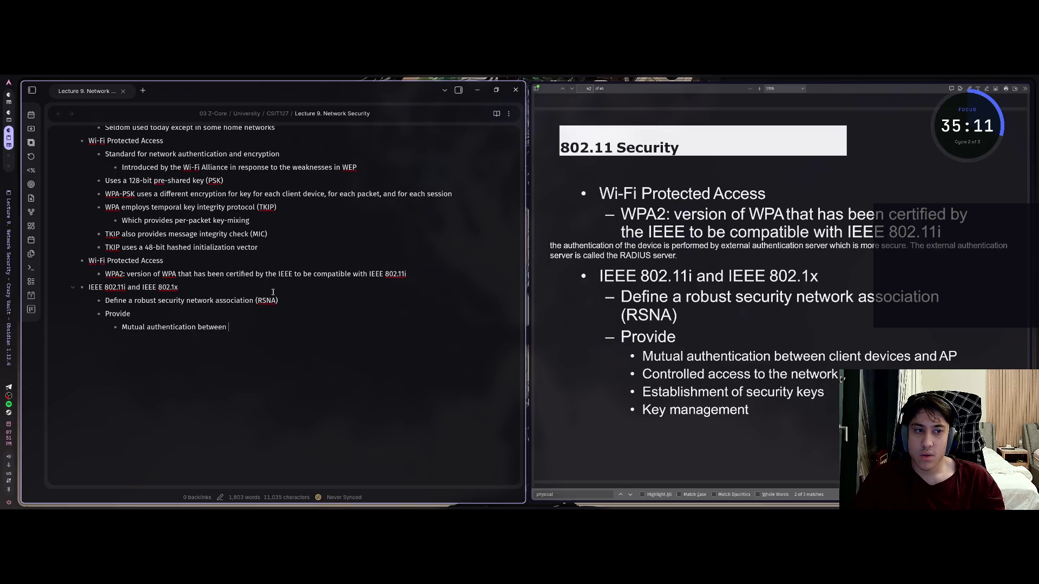
pyautogui.write('client devices ')
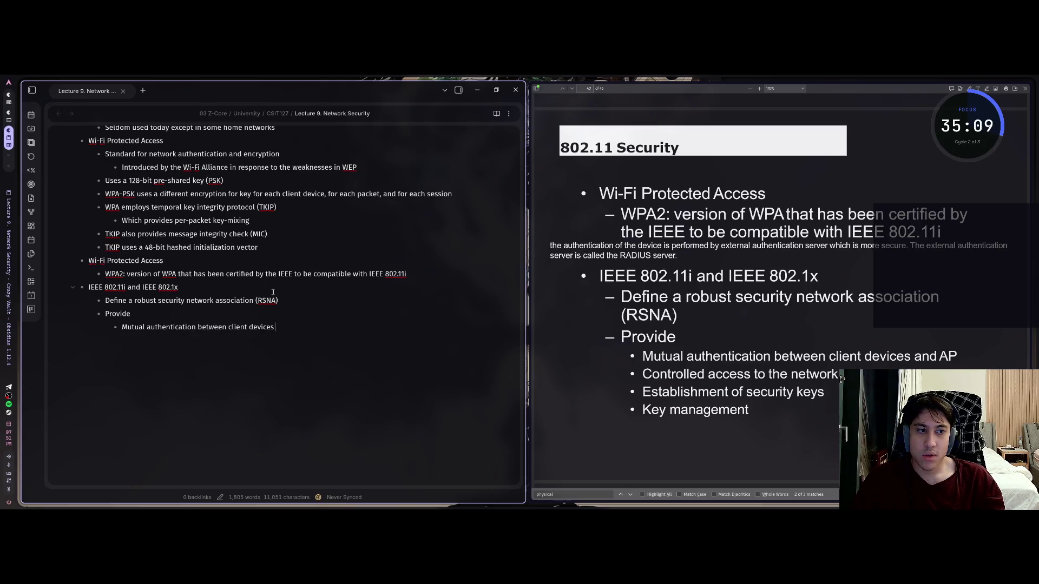
pyautogui.write('and AP')
# Step: List the security services under Provide: mutual authentication, controlled network access, and the next items
pyautogui.press('Return')
pyautogui.write('Con')
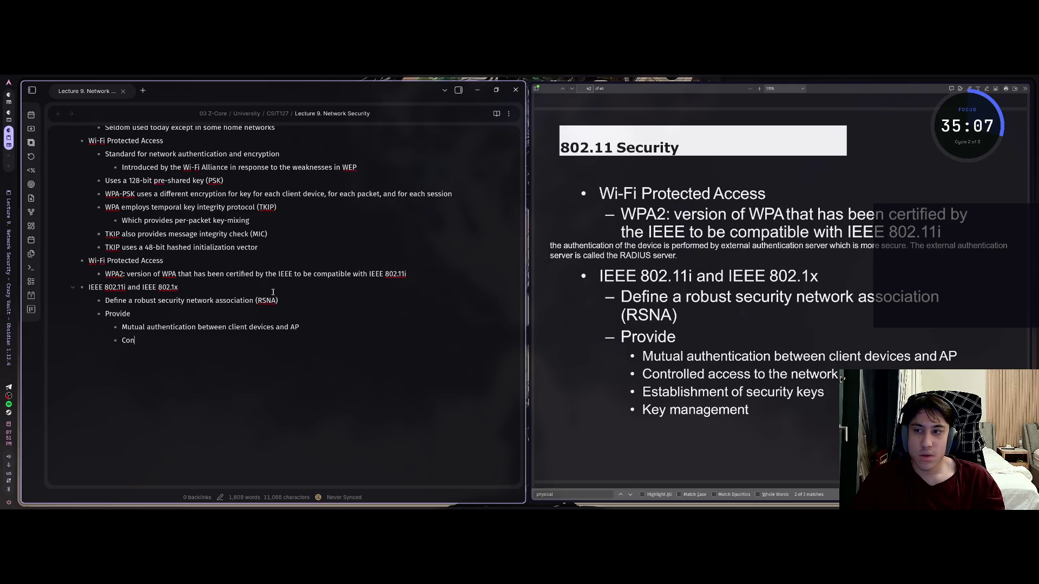
pyautogui.write('trolled acces')
pyautogui.write('s to the net')
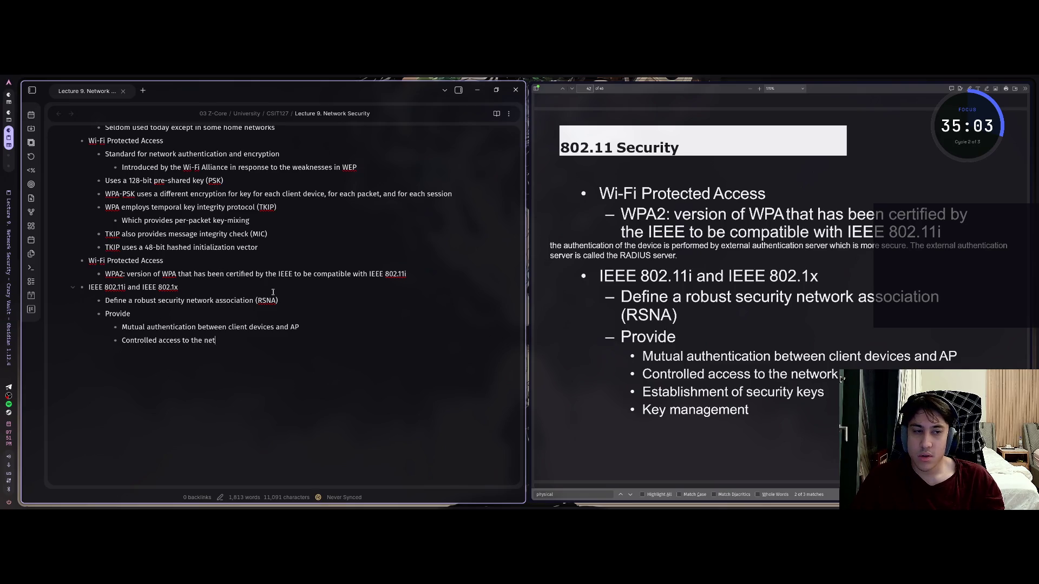
pyautogui.write('work')
pyautogui.press('Return')
pyautogui.write('Es')
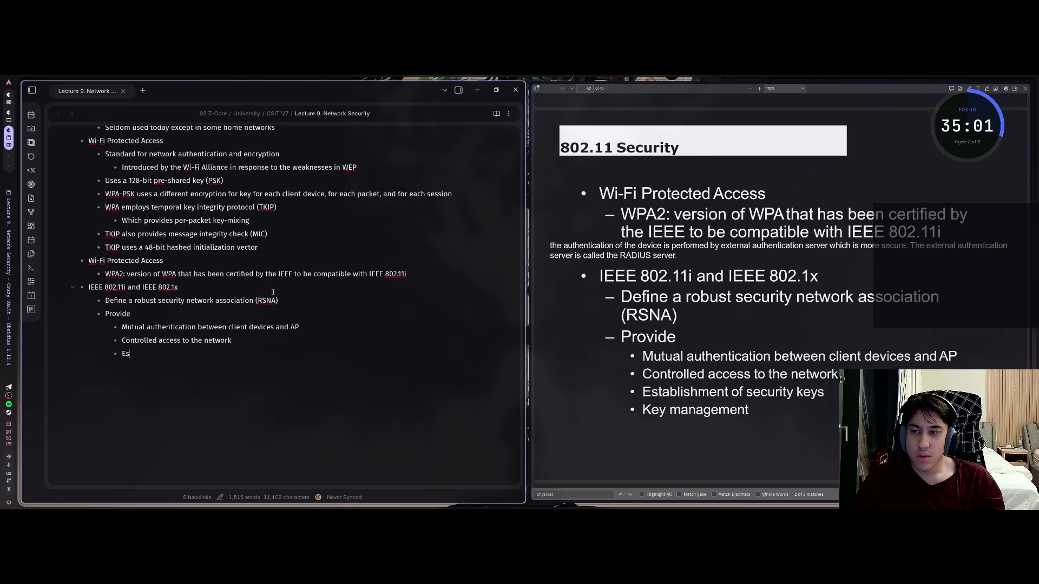
pyautogui.write('tablish')
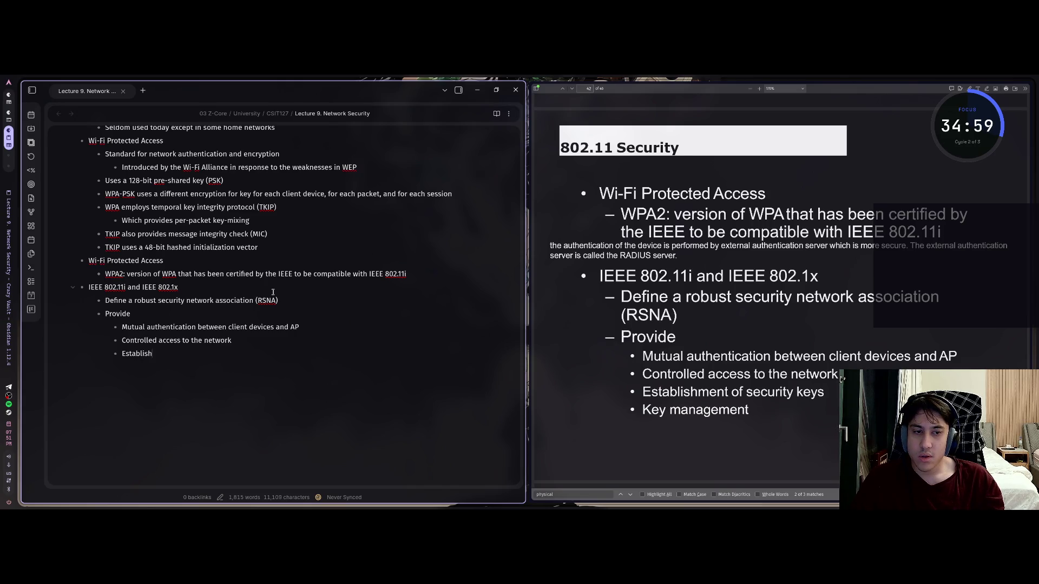
pyautogui.write('ment of se')
pyautogui.write('curity keys ')
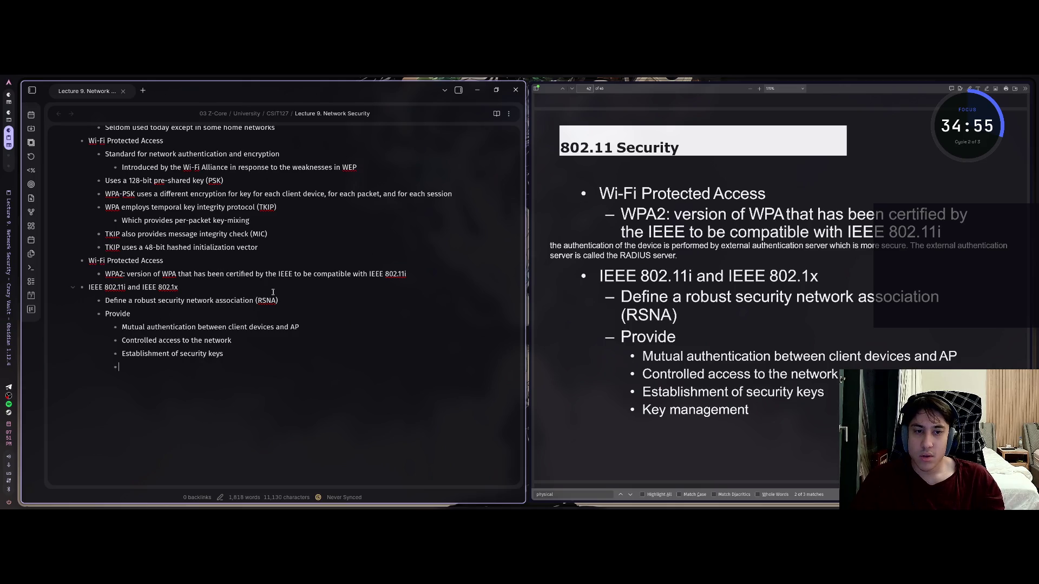
pyautogui.write('Key management')
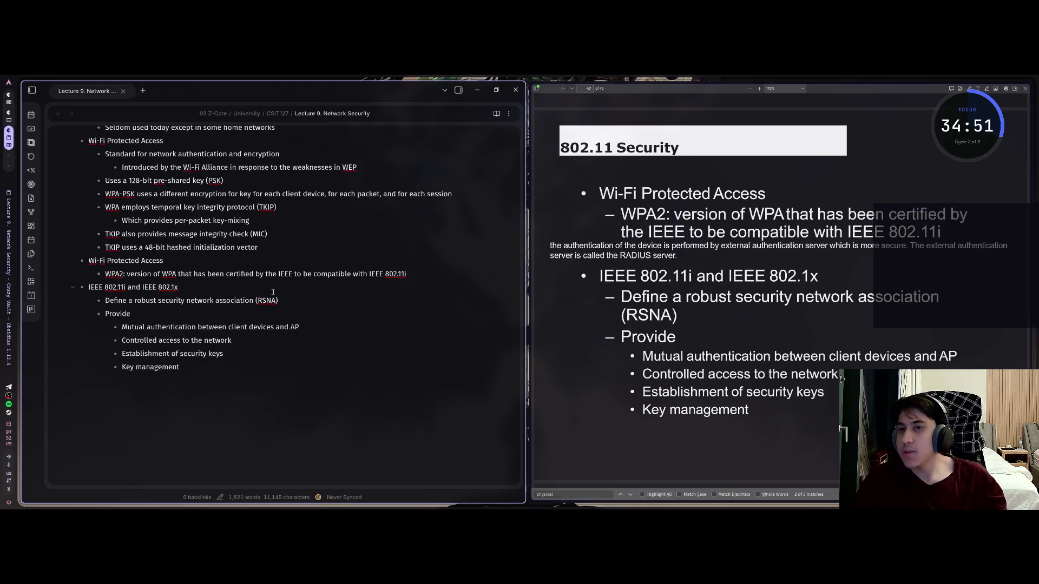
pyautogui.scroll(2, 295, 321)
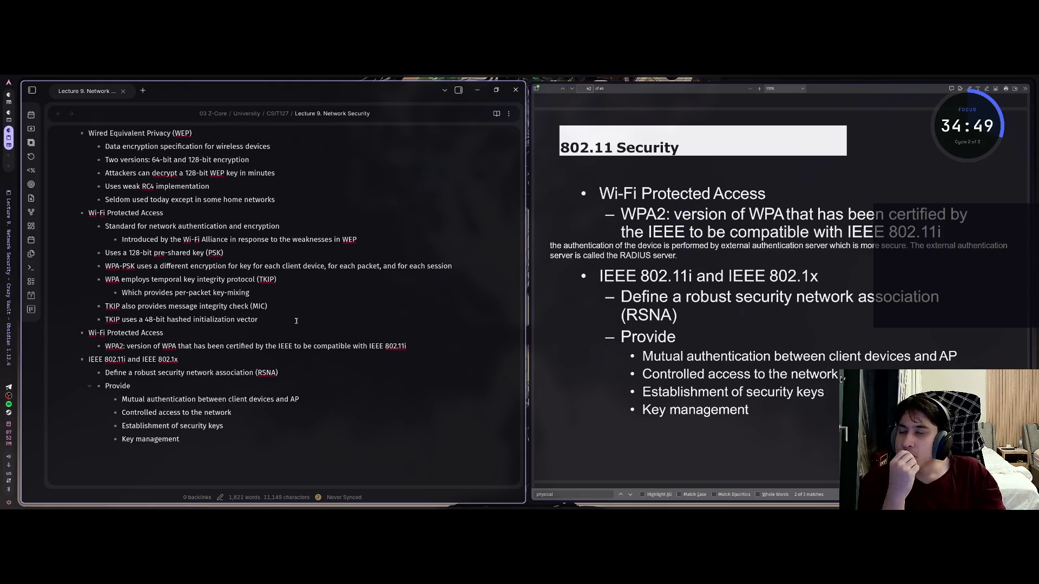
pyautogui.scroll(1, 295, 321)
pyautogui.scroll(-1, 296, 322)
pyautogui.scroll(-3, 296, 324)
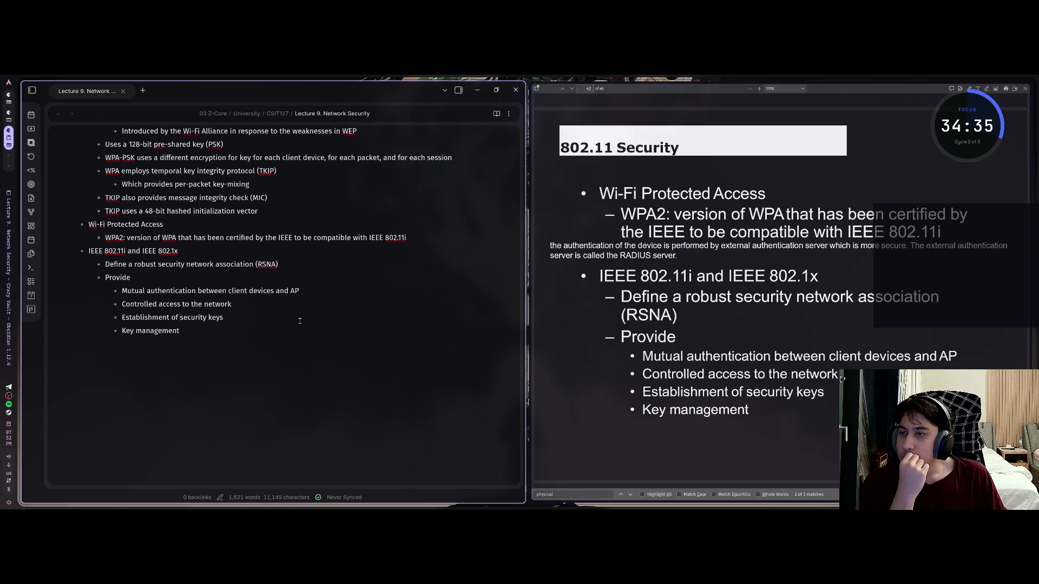
# Step: Review the WPA, WPA2 and Provide lines under IEEE 802.11i with the cursor
pyautogui.press('Up')
pyautogui.press('Up')
pyautogui.press('Up')
pyautogui.press('Down')
pyautogui.press('Up')
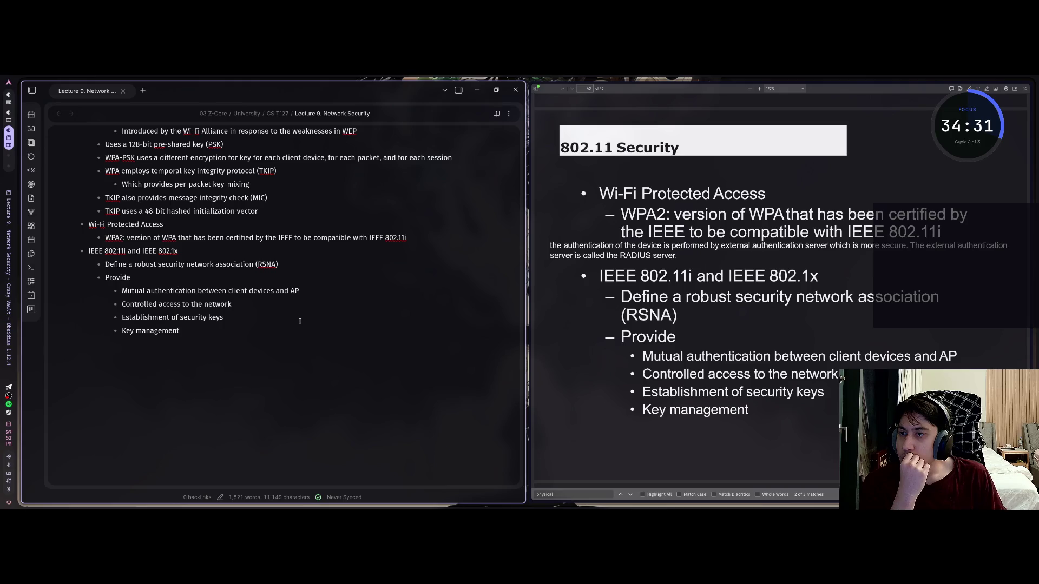
pyautogui.press('Up')
pyautogui.press('Up')
pyautogui.press('Up')
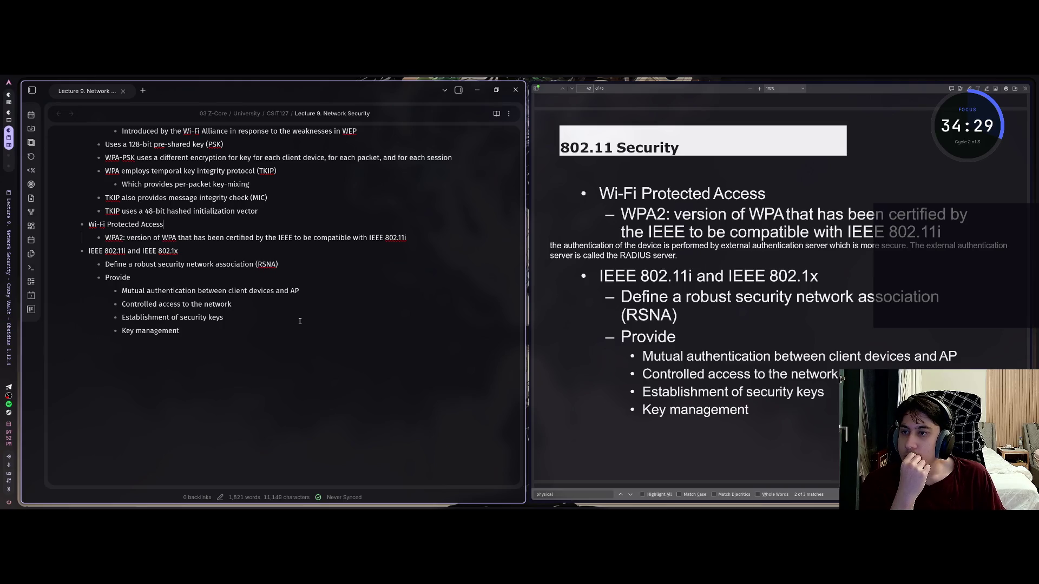
pyautogui.press('Down')
pyautogui.press('Up')
pyautogui.press('Up')
pyautogui.press('Up')
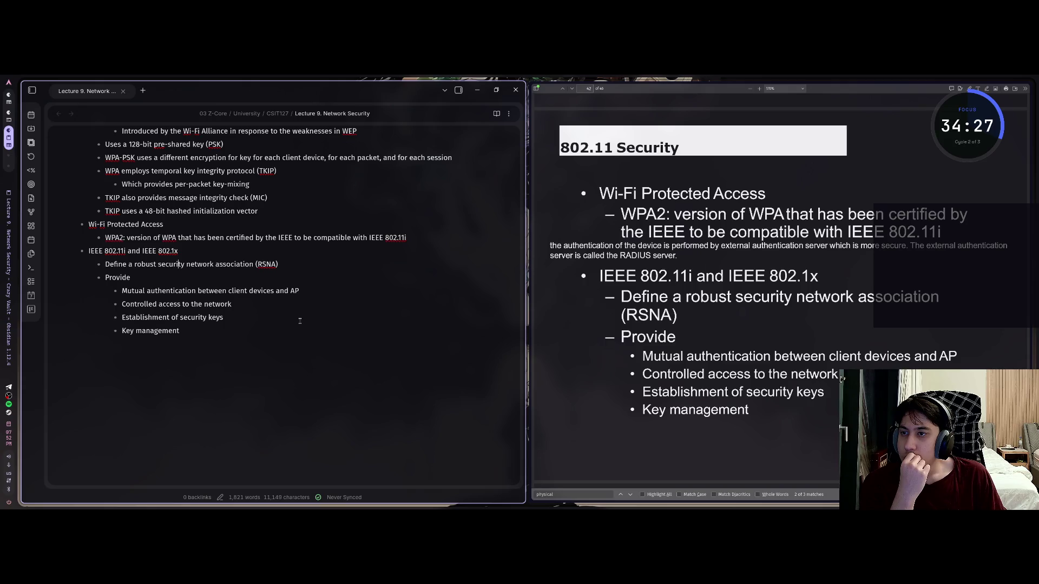
pyautogui.press('Down')
pyautogui.press('Down')
pyautogui.press('Up')
pyautogui.press('Down')
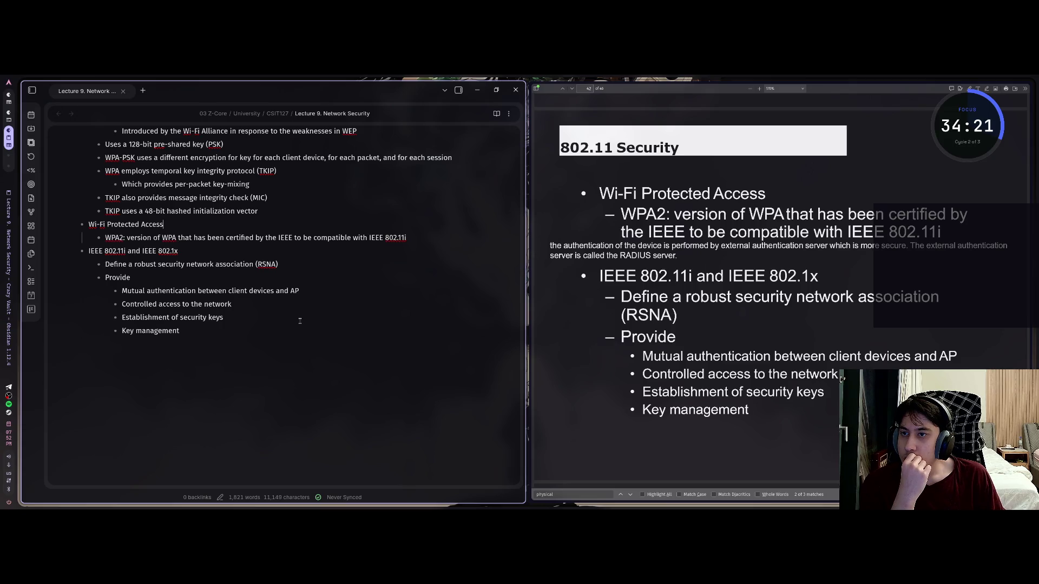
# Step: Check the RSNA line and Provide items down to Key management, then return to the lecture slides
pyautogui.press('Down')
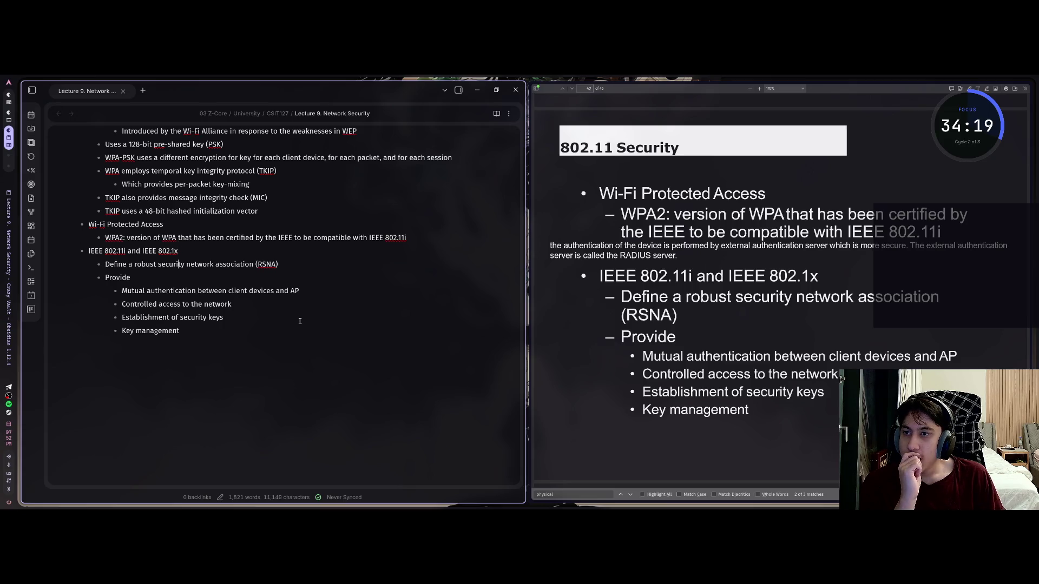
pyautogui.press('Down')
pyautogui.press('Down')
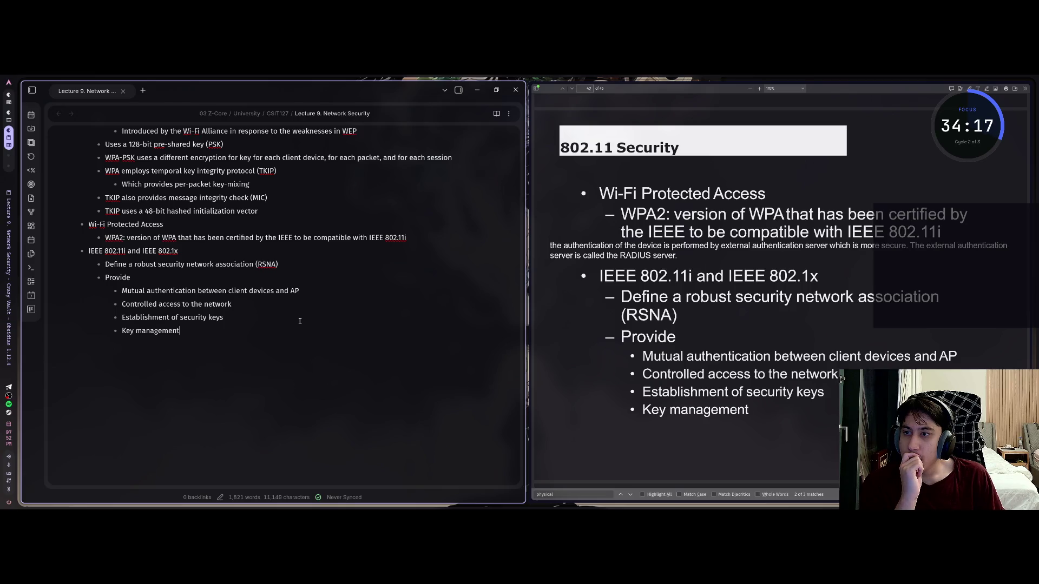
pyautogui.press('Up')
pyautogui.press('Up')
pyautogui.press('Up')
pyautogui.press('Up')
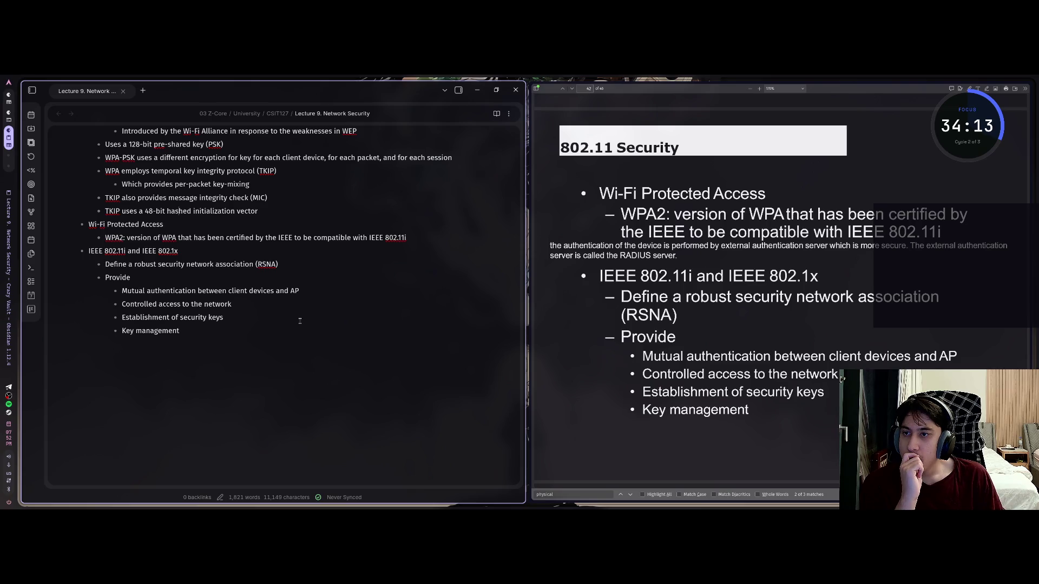
pyautogui.press('Down')
pyautogui.press('Down')
pyautogui.press('Down')
pyautogui.press('Up')
pyautogui.press('Up')
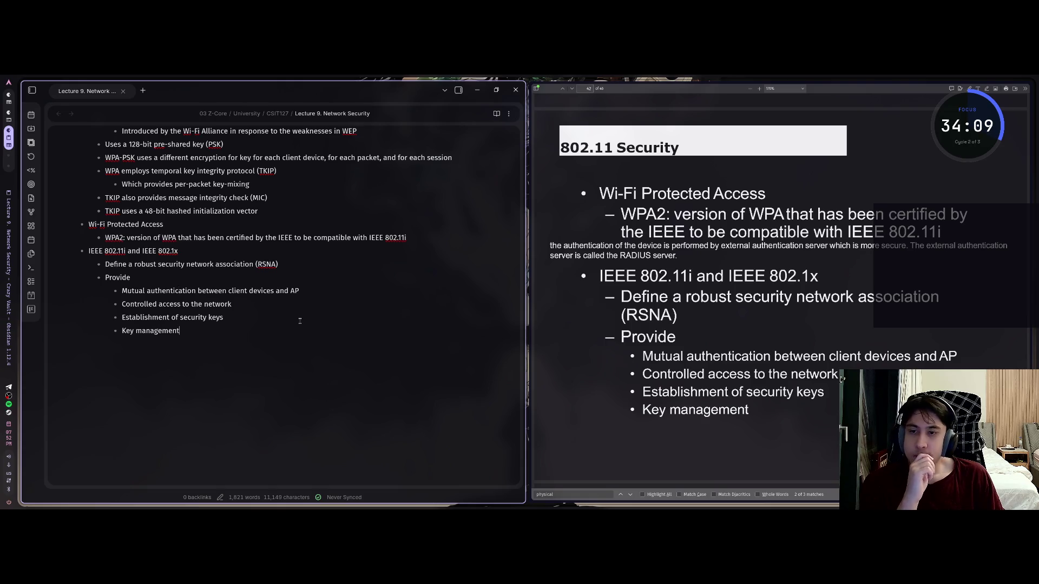
pyautogui.press('Down')
pyautogui.press('Down')
pyautogui.press('Down')
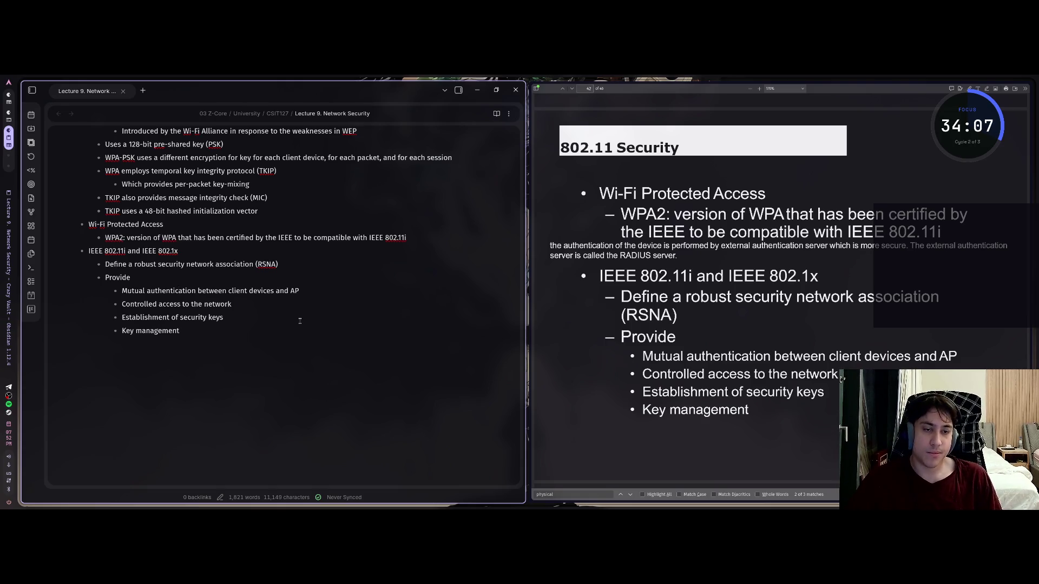
pyautogui.click(780, 292)
pyautogui.scroll(-1, 780, 292)
pyautogui.scroll(-5, 781, 293)
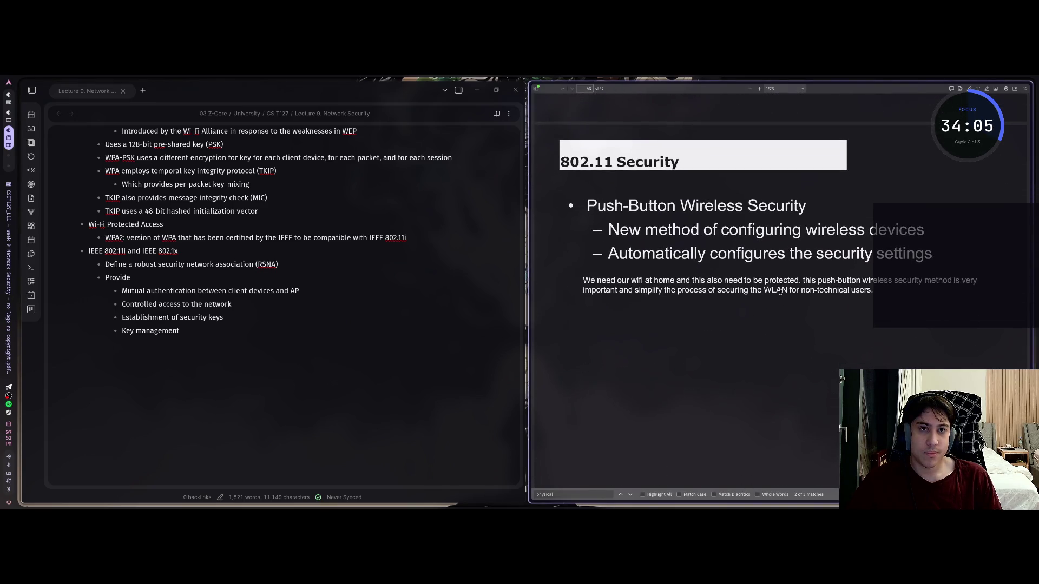
pyautogui.scroll(-1, 780, 292)
# Step: Add a top-level 'Push-Button Wireless Security' bullet after Key management
pyautogui.click(273, 291)
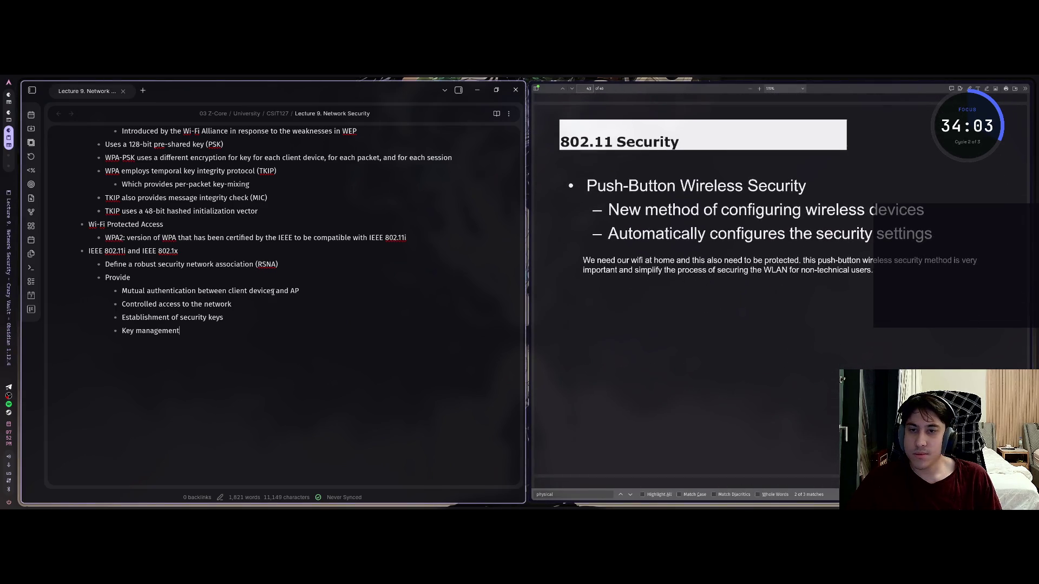
pyautogui.press('Return')
pyautogui.hotkey('shift', 'Tab')
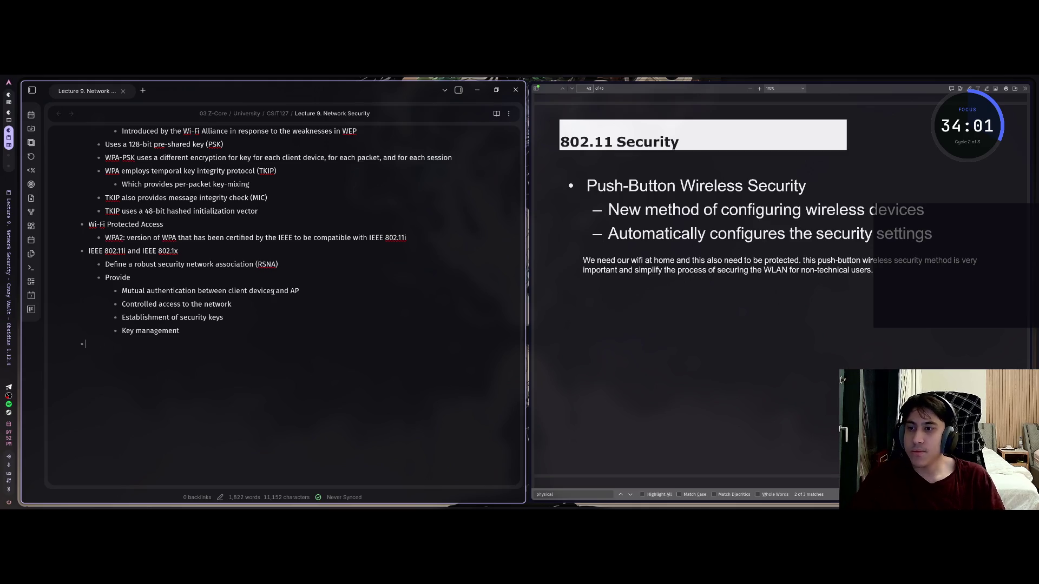
pyautogui.hotkey('shift', 'Tab')
pyautogui.write('Push')
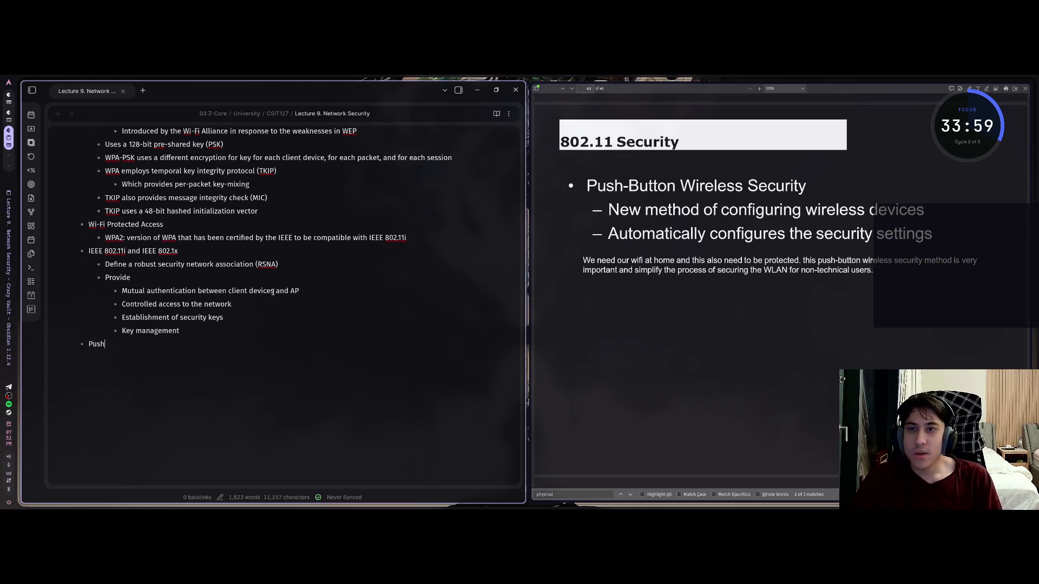
pyautogui.write('-Button ')
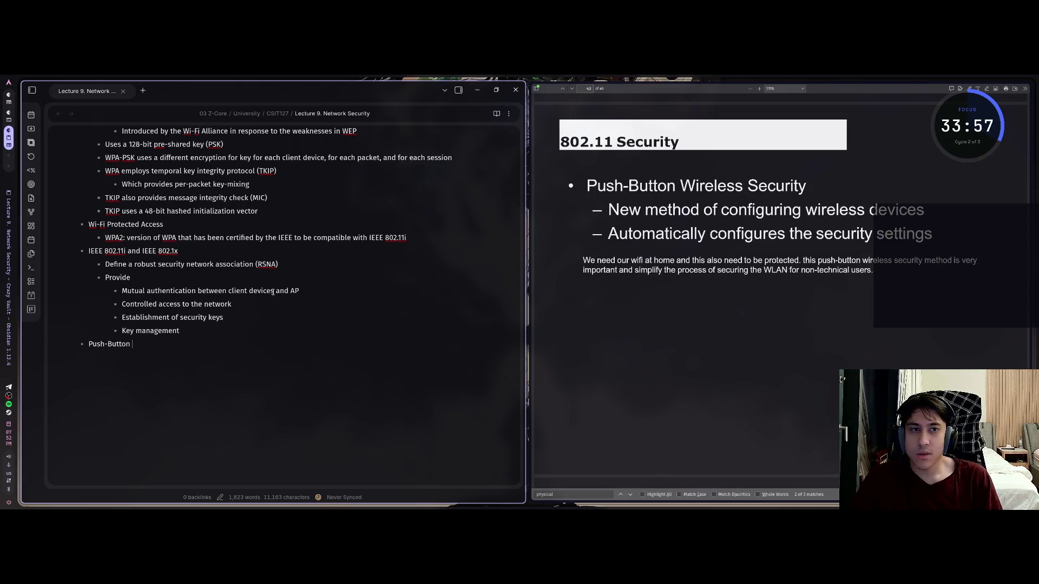
pyautogui.write('Wireless')
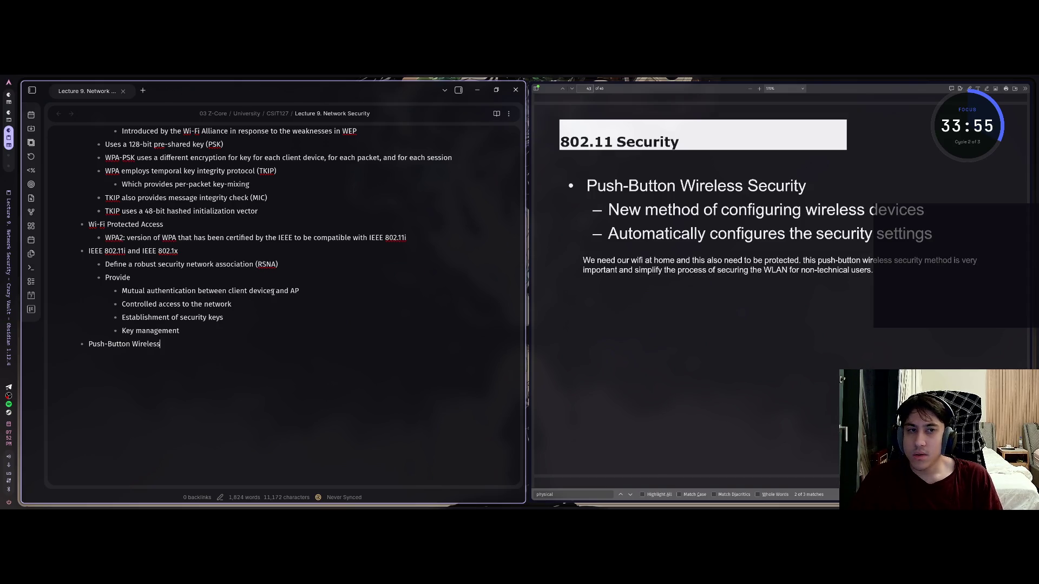
pyautogui.write(' Security')
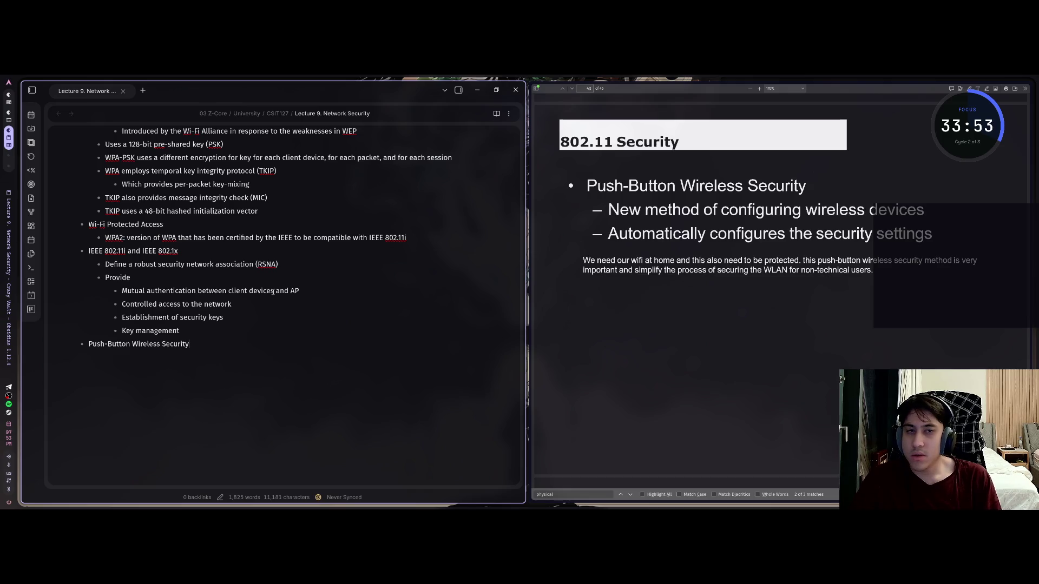
# Step: Add sub-points on configuring wireless devices and automatically configuring security settings
pyautogui.press('Return')
pyautogui.write('e')
pyautogui.press('BackSpace')
pyautogui.press('BackSpace')
pyautogui.write('N')
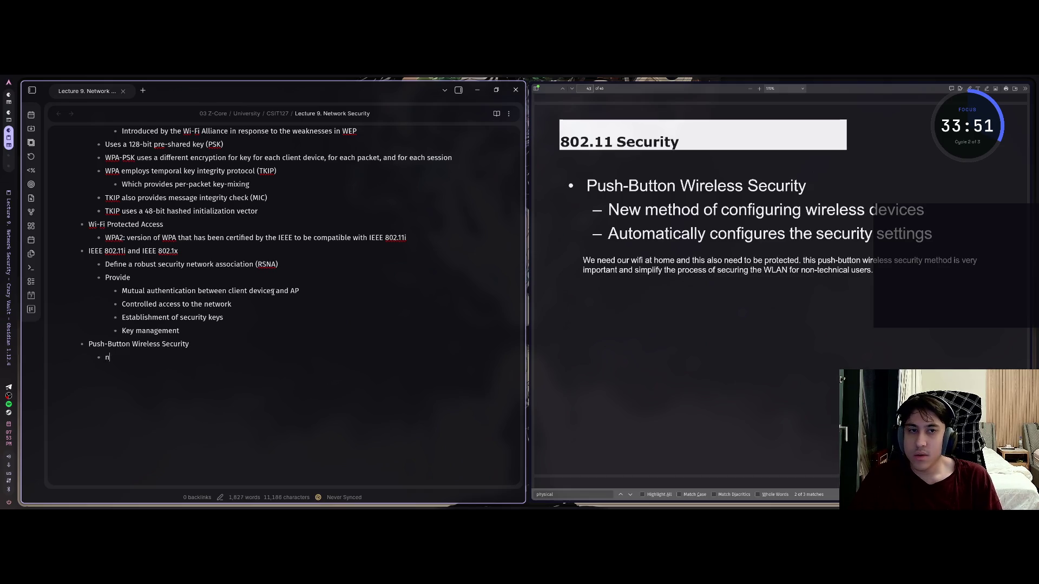
pyautogui.write('e')
pyautogui.write('t method of')
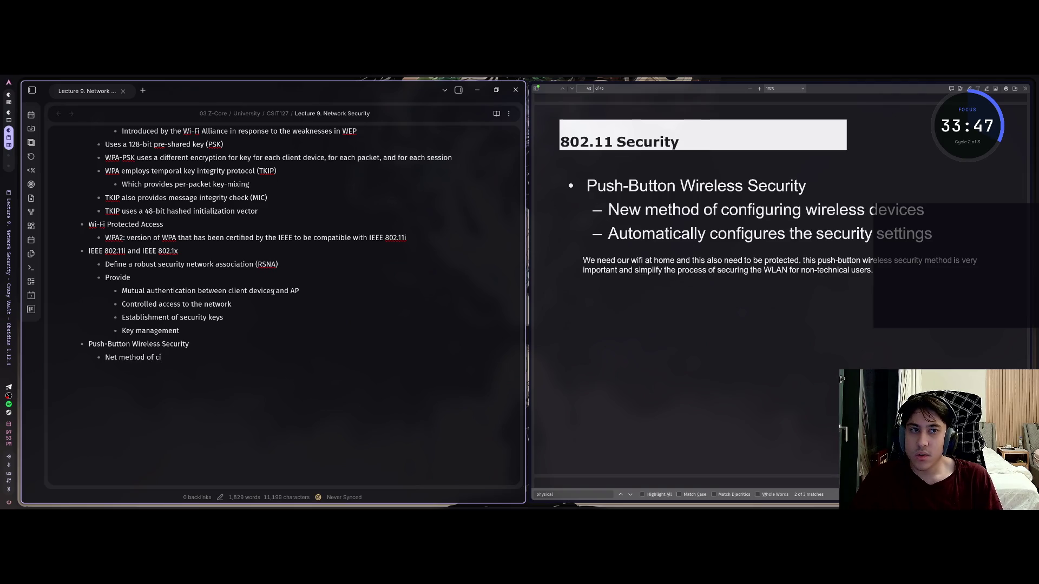
pyautogui.write(' conf')
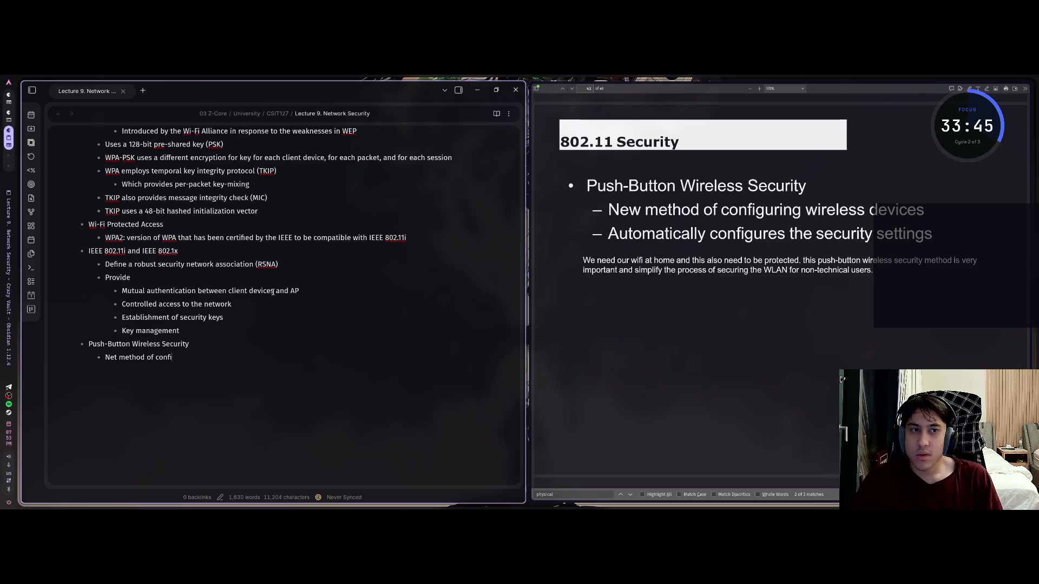
pyautogui.write('iguring wi')
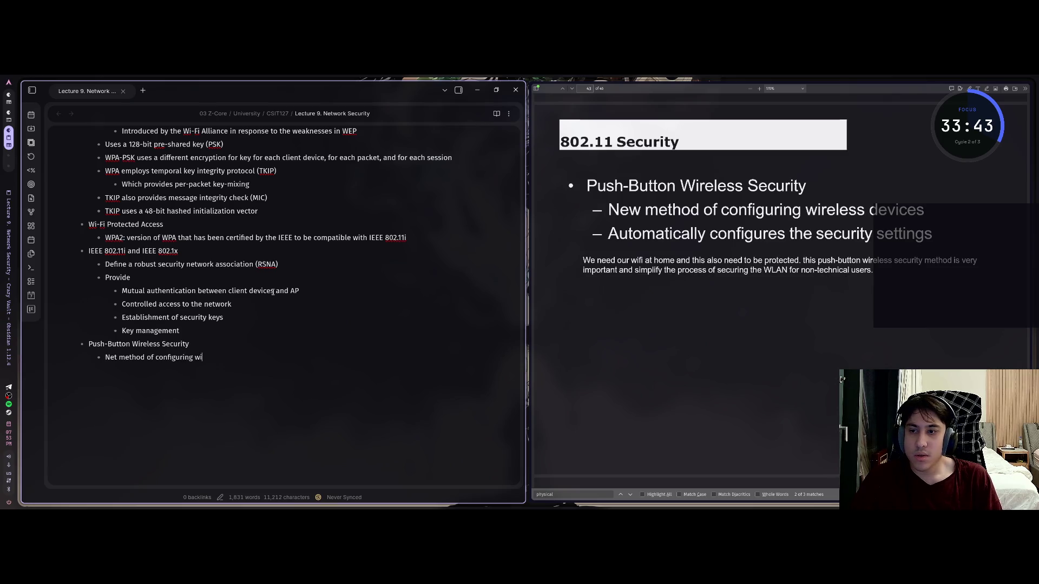
pyautogui.write('reless de')
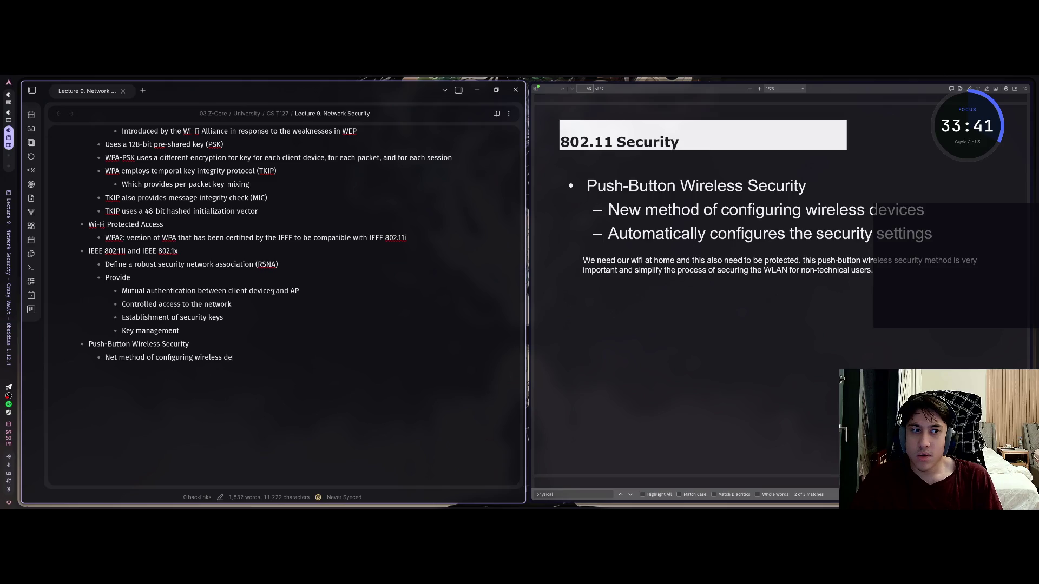
pyautogui.write('vices')
pyautogui.press('Return')
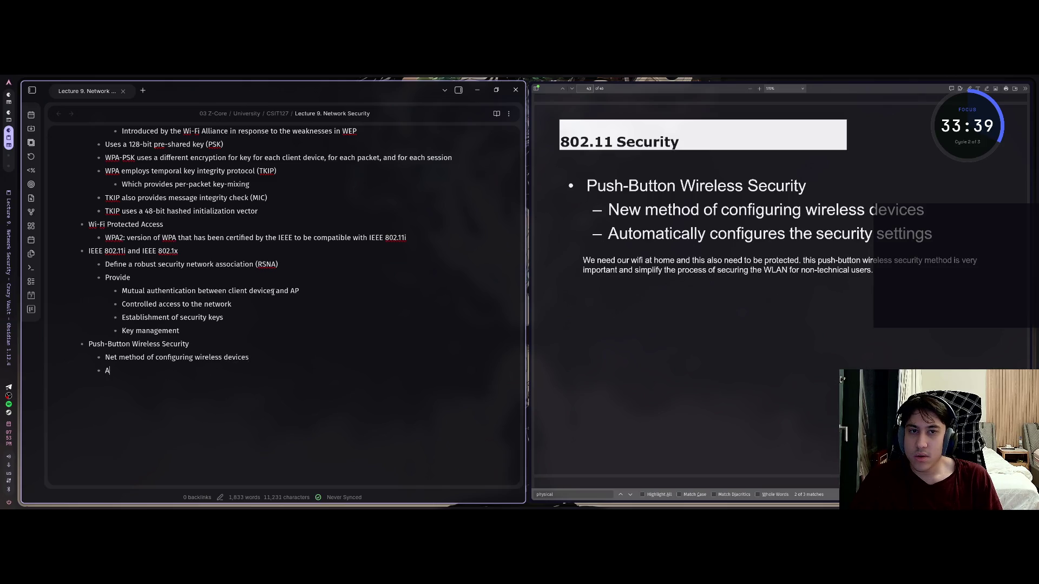
pyautogui.write('Automatically')
pyautogui.write(' configures t')
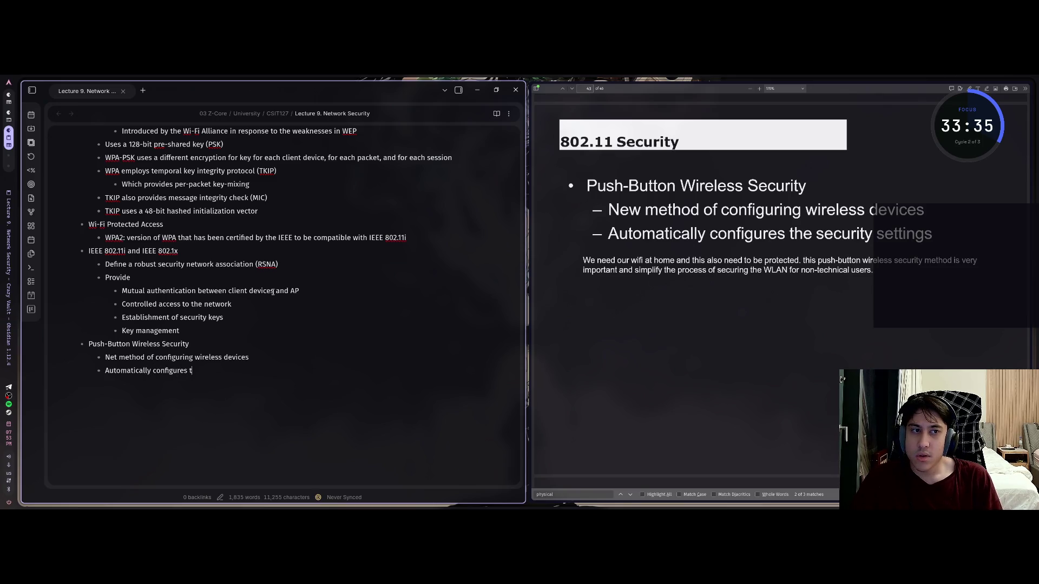
pyautogui.write('he security ')
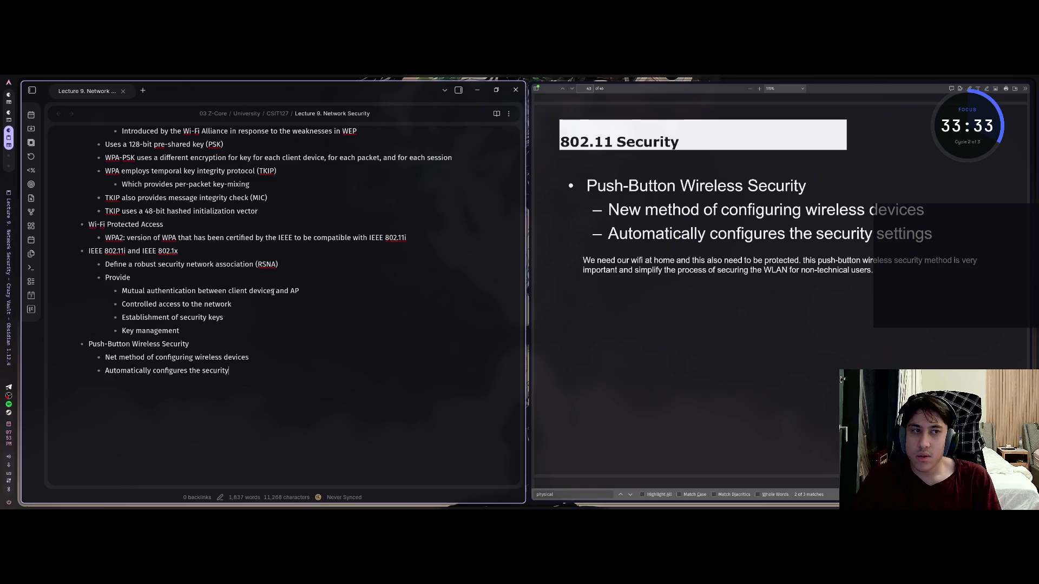
pyautogui.write('settings')
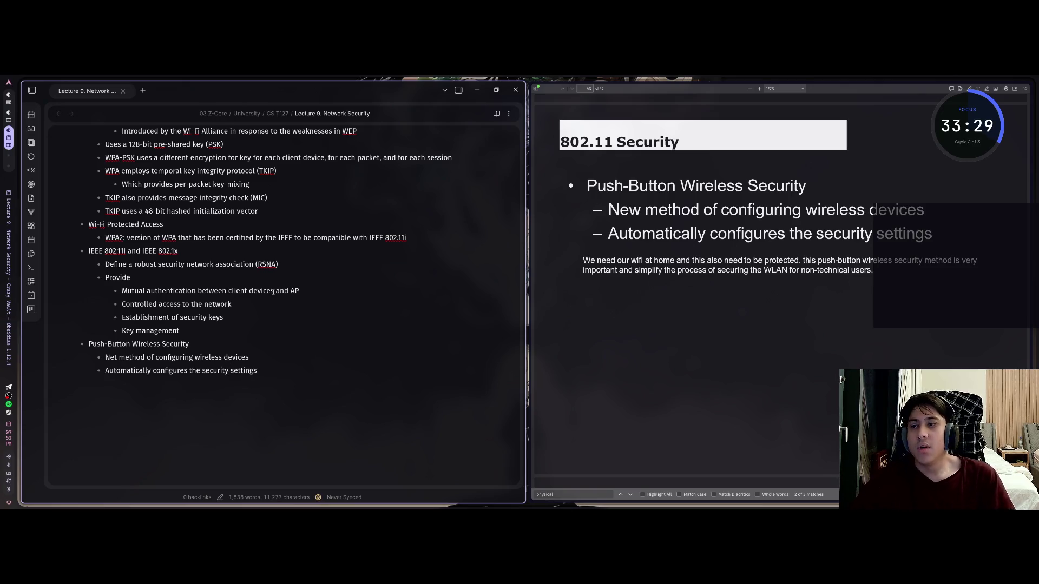
pyautogui.press('super+Right')
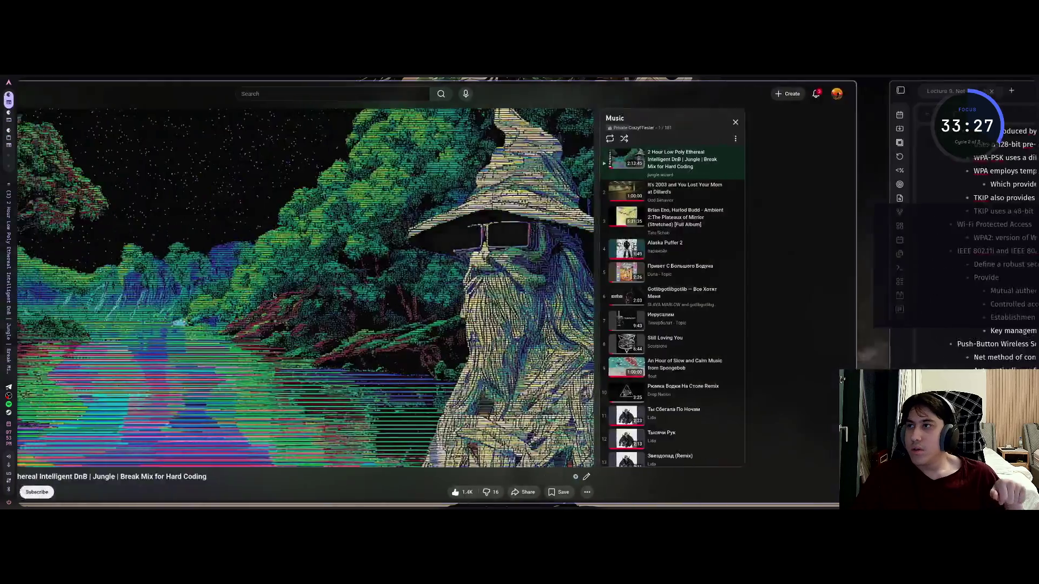
pyautogui.press('super+Right')
pyautogui.press('super+Left')
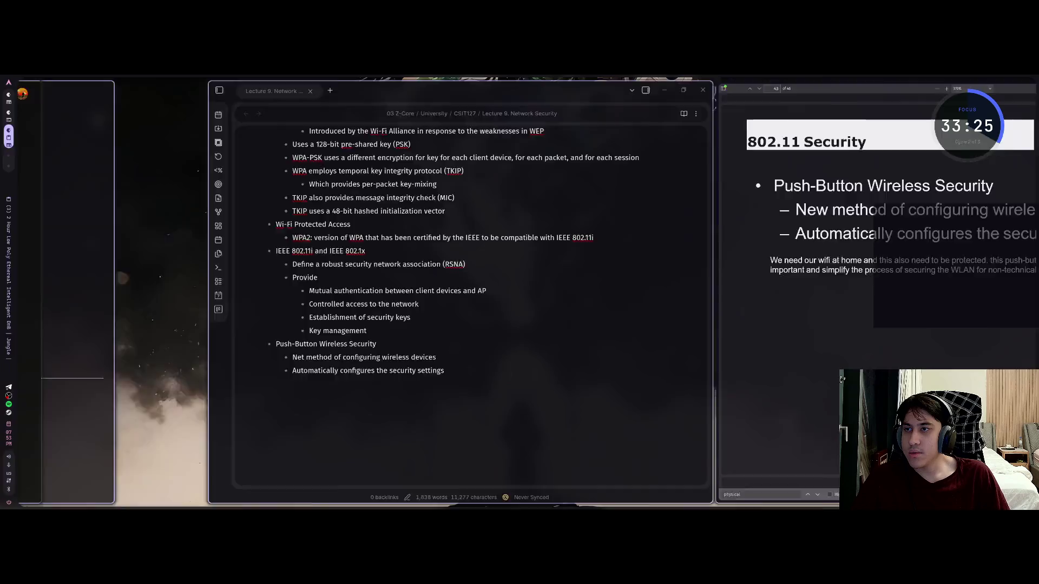
pyautogui.press('super+Right')
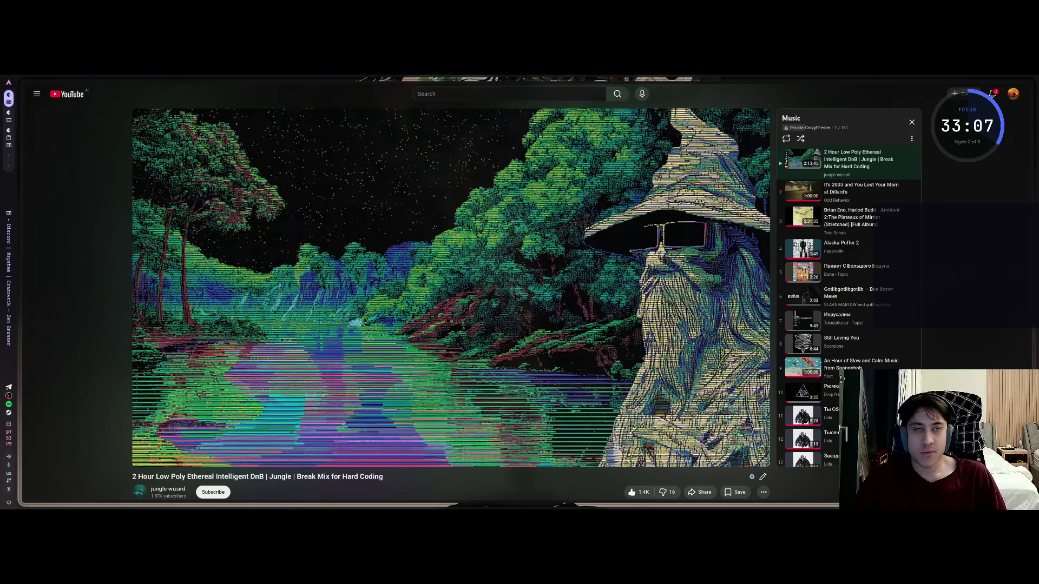
pyautogui.click(992, 93)
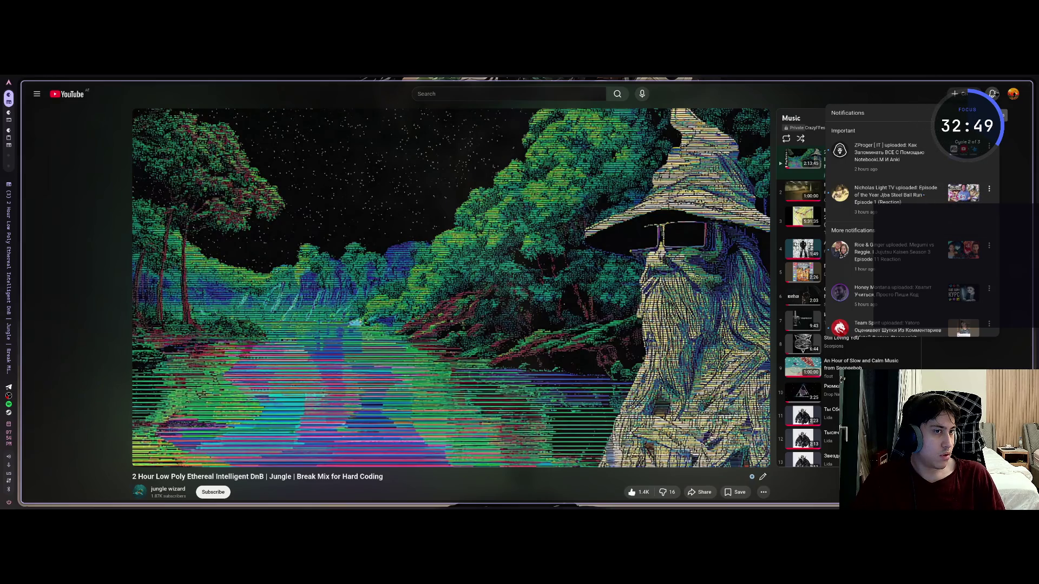
pyautogui.press('Escape')
pyautogui.press('super+Right')
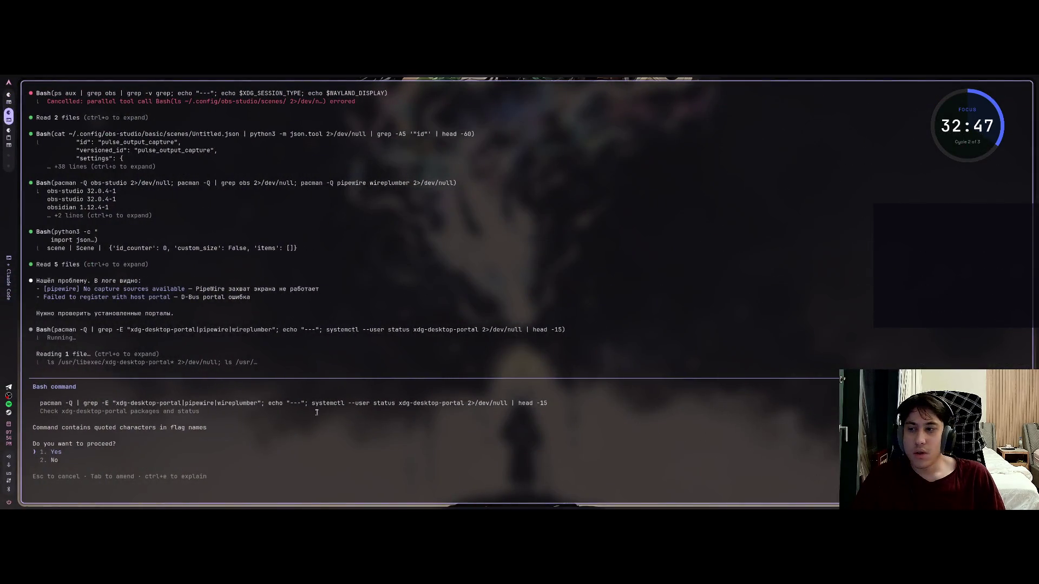
pyautogui.press('Return')
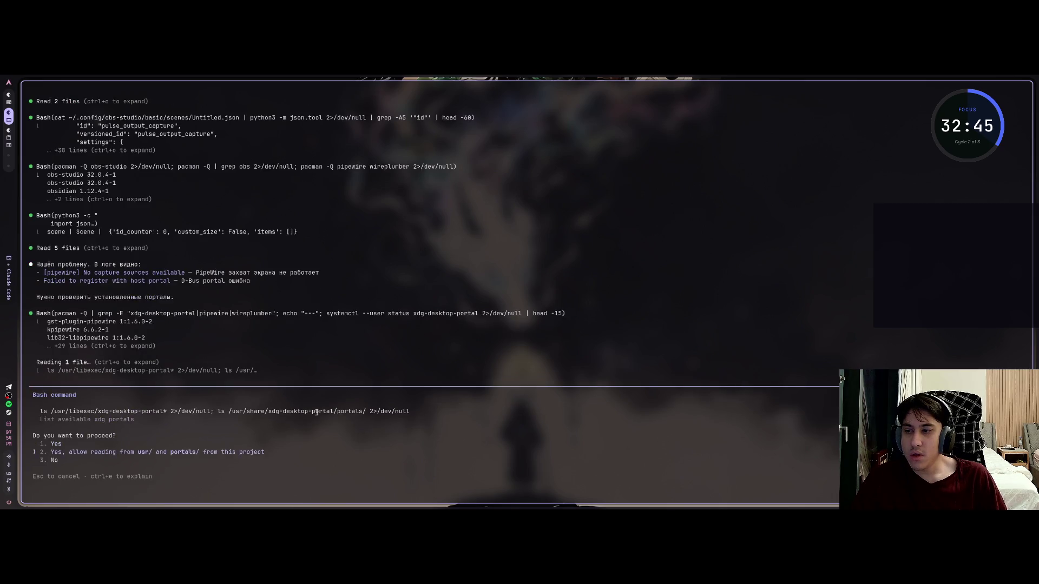
pyautogui.press('Return')
pyautogui.press('super+Right')
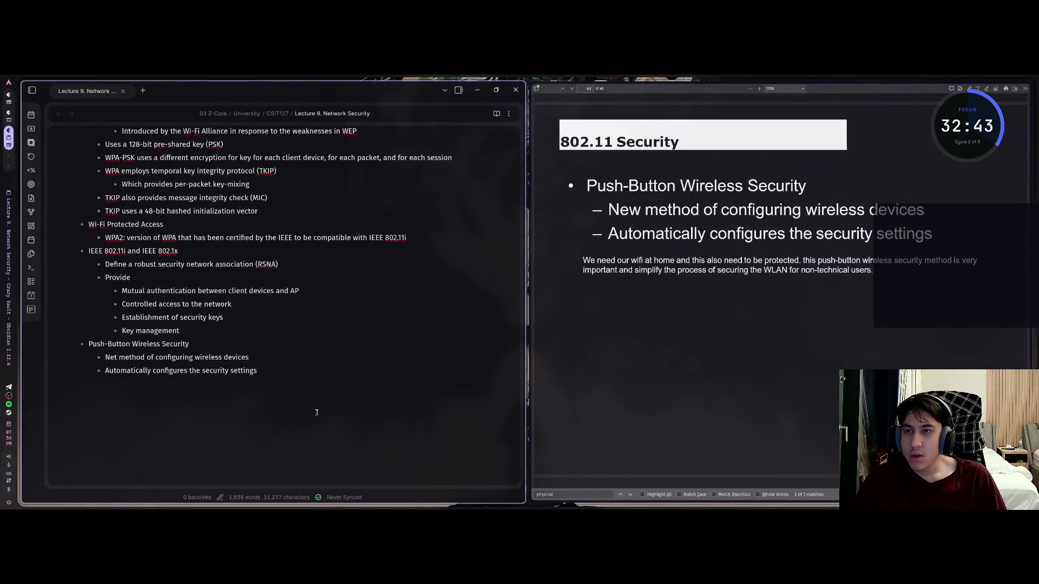
pyautogui.press('super+Left')
pyautogui.press('super+Right')
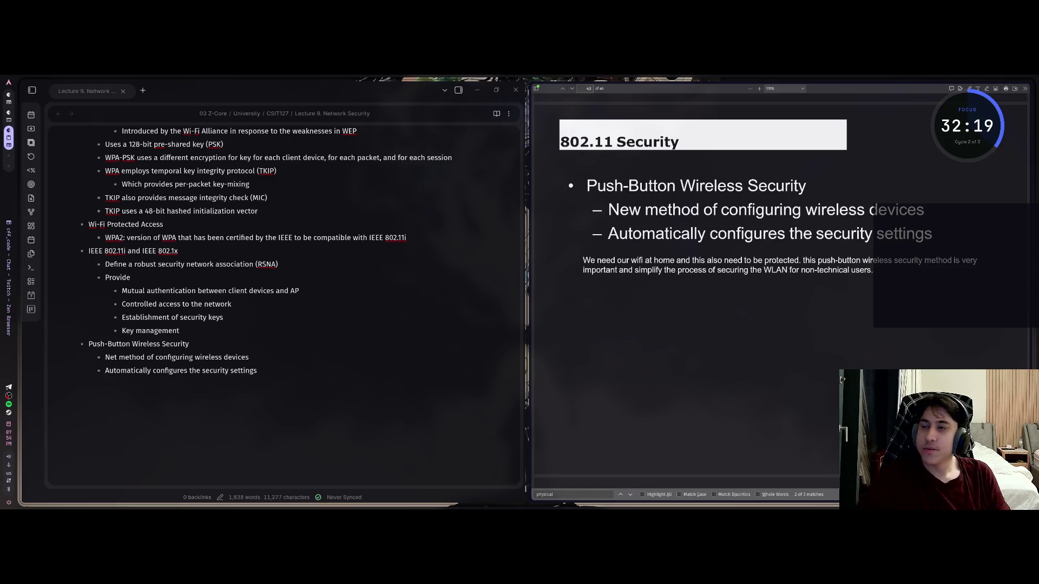
pyautogui.click(301, 371)
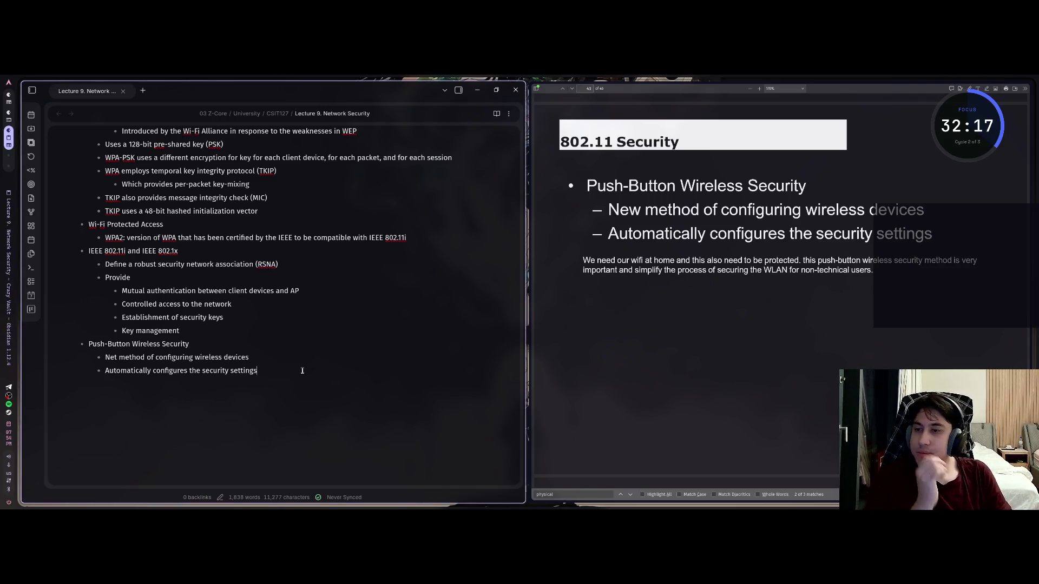
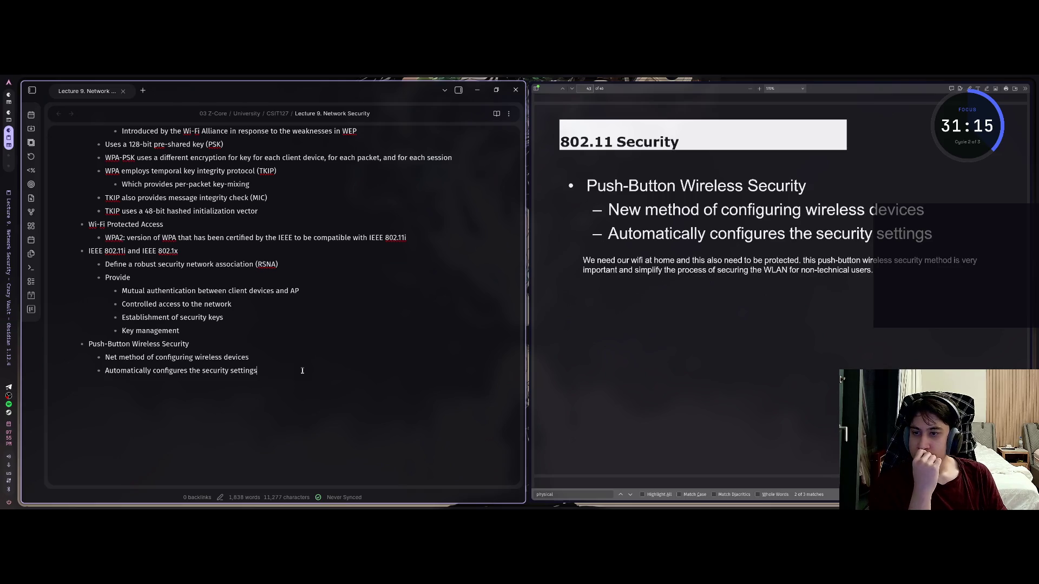
pyautogui.scroll(-5, 781, 296)
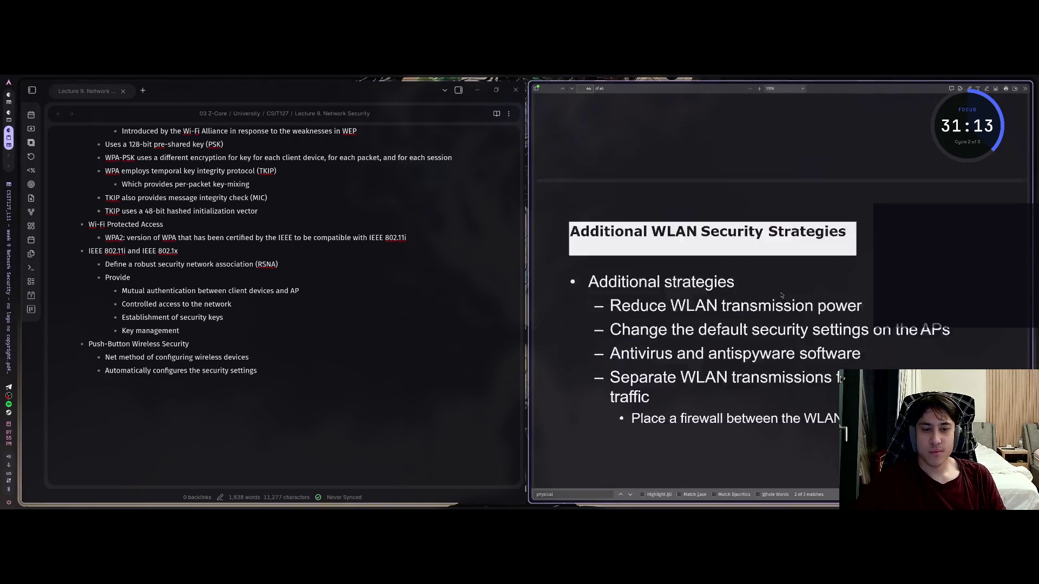
# Step: Leave the Push-Button Wireless Security bullet list for a fresh unindented line
pyautogui.hotkey('alt', 'Tab')
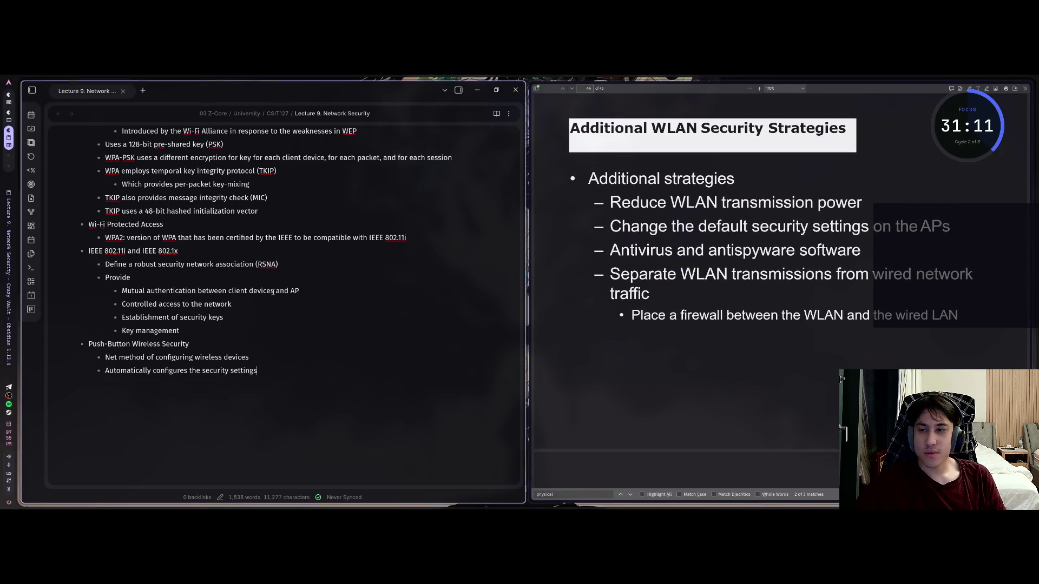
pyautogui.press('Return')
pyautogui.press('Return')
pyautogui.write('##')
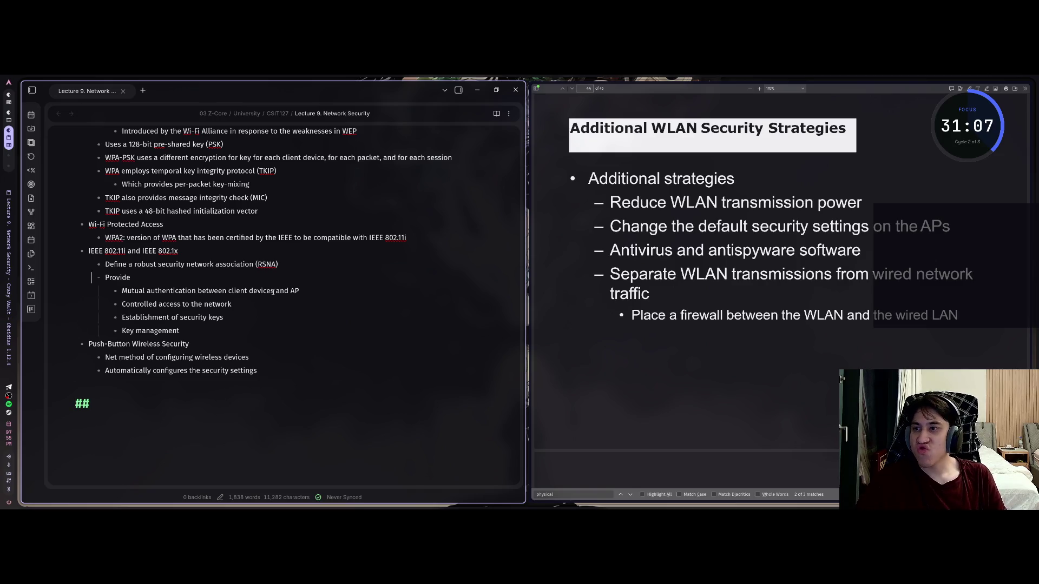
pyautogui.scroll(2, 272, 290)
pyautogui.scroll(2, 274, 292)
pyautogui.scroll(1, 273, 294)
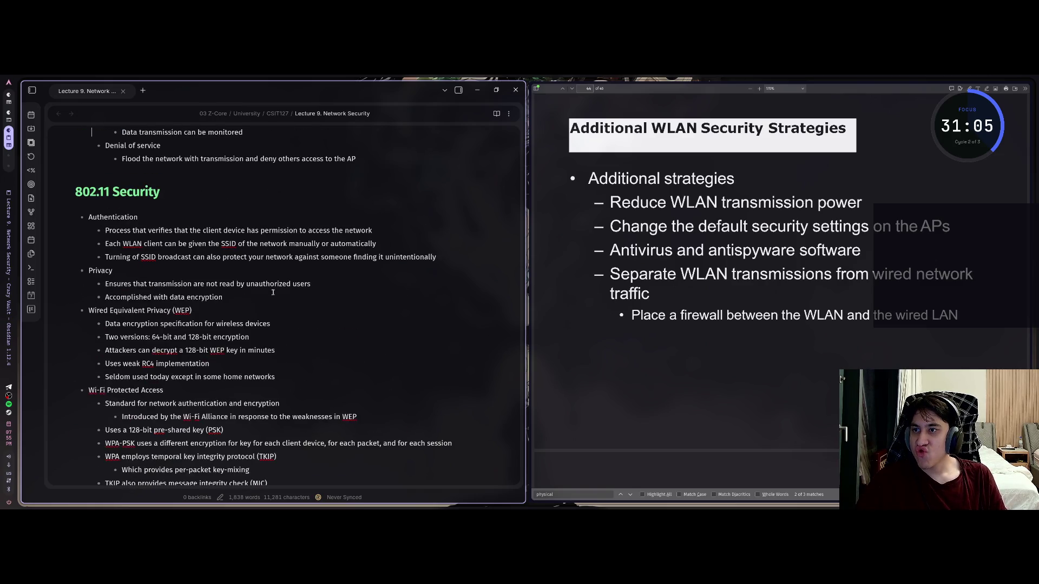
pyautogui.scroll(1, 273, 293)
pyautogui.scroll(2, 273, 292)
pyautogui.scroll(1, 273, 291)
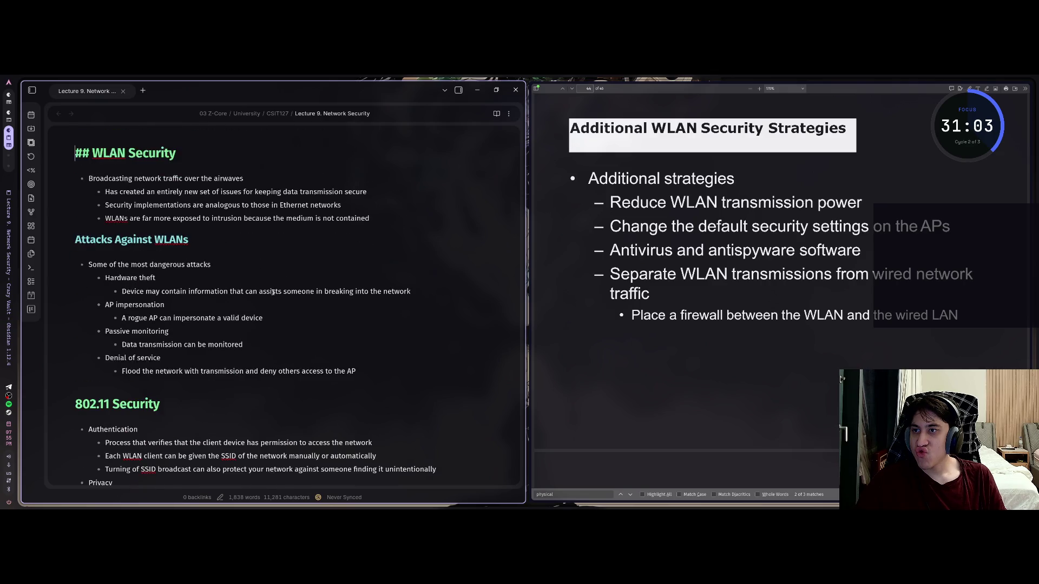
pyautogui.press('Down')
pyautogui.press('Down')
pyautogui.scroll(-2, 273, 291)
pyautogui.scroll(-5, 273, 291)
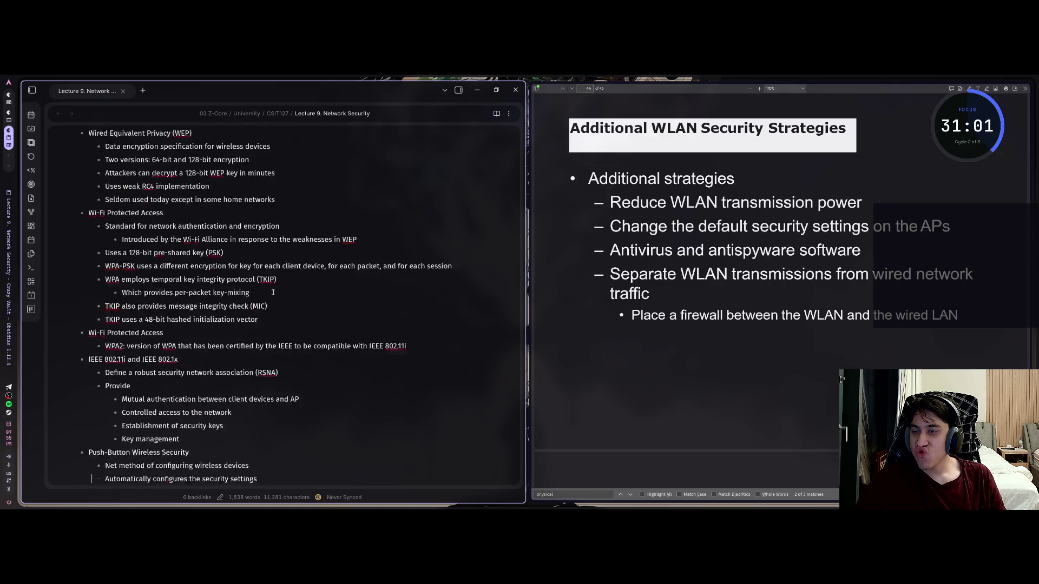
pyautogui.scroll(-2, 272, 292)
pyautogui.scroll(5, 273, 293)
pyautogui.scroll(2, 273, 292)
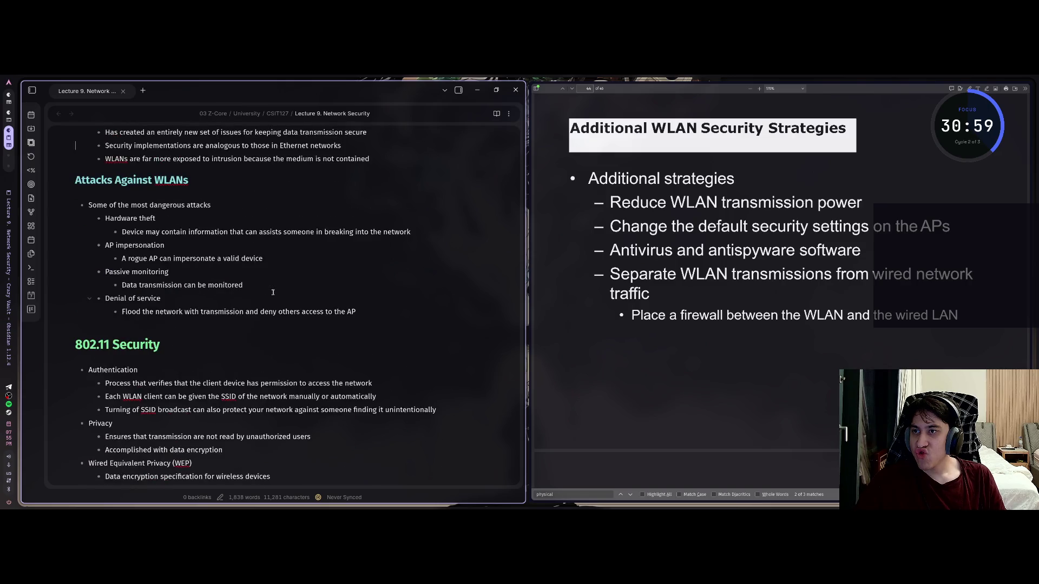
pyautogui.press('Up')
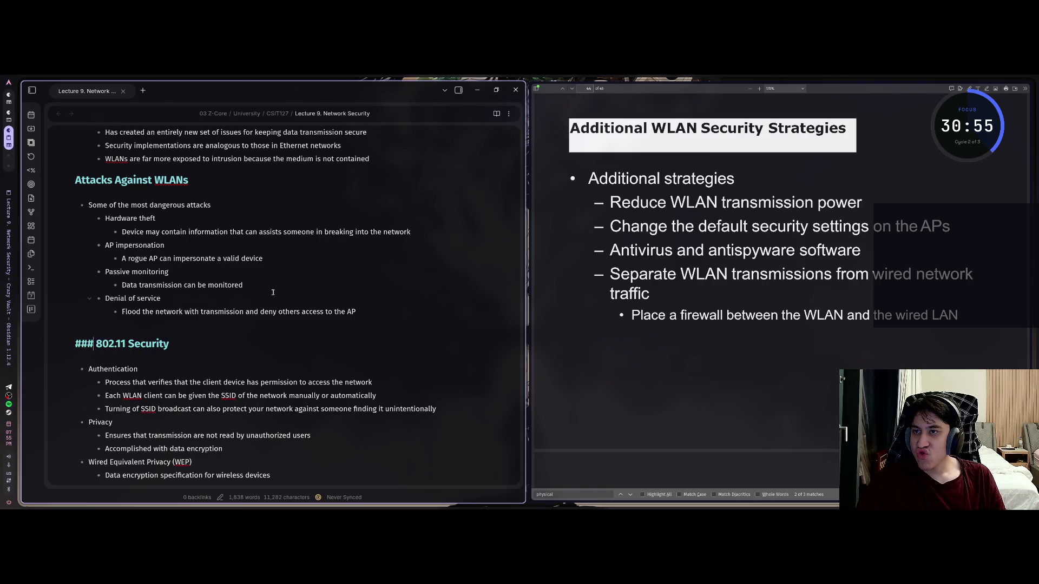
pyautogui.press('Down')
pyautogui.scroll(-2, 273, 292)
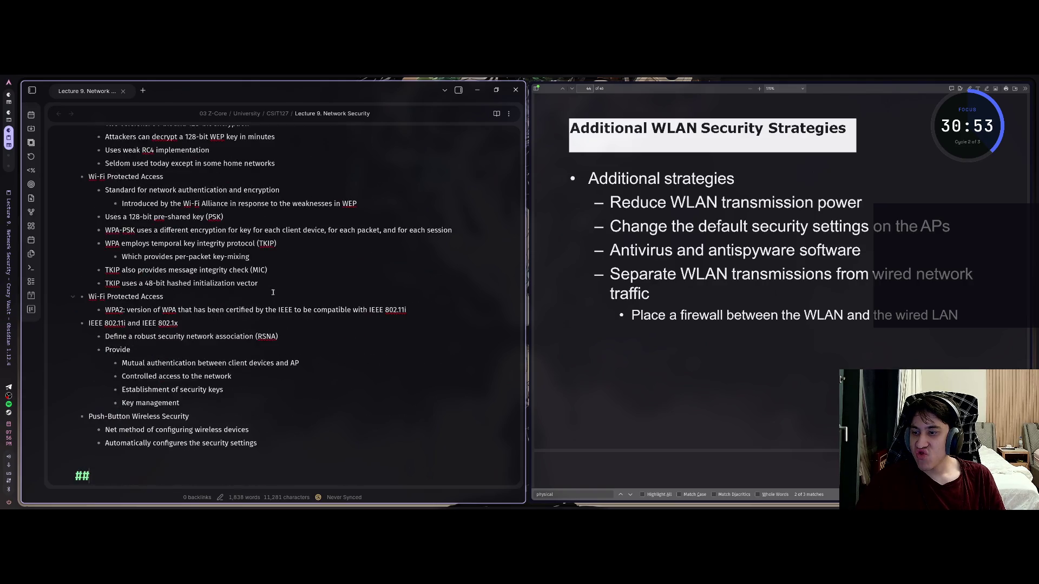
pyautogui.write('###')
pyautogui.scroll(-2, 273, 292)
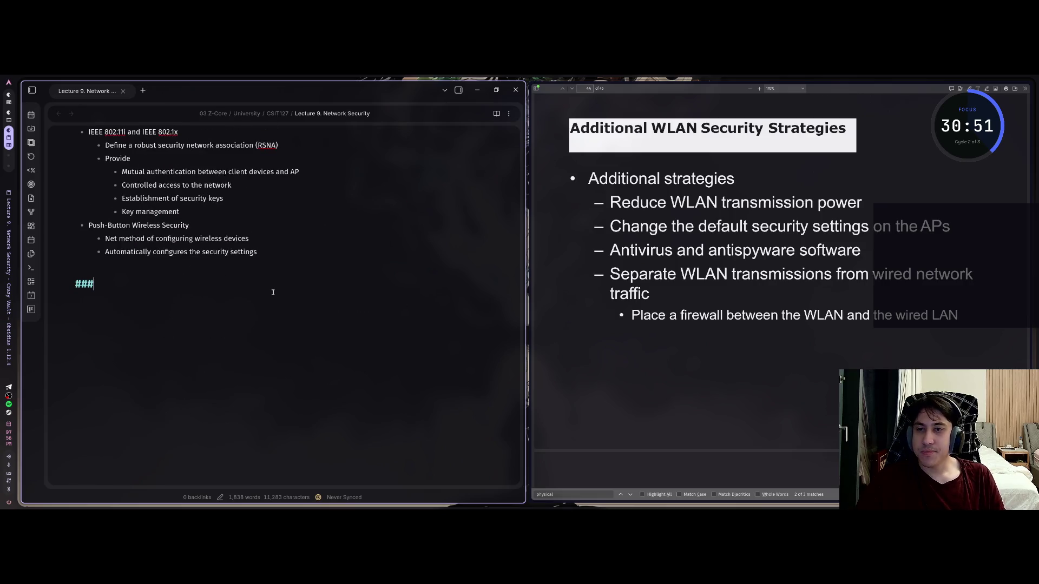
pyautogui.write('Addi')
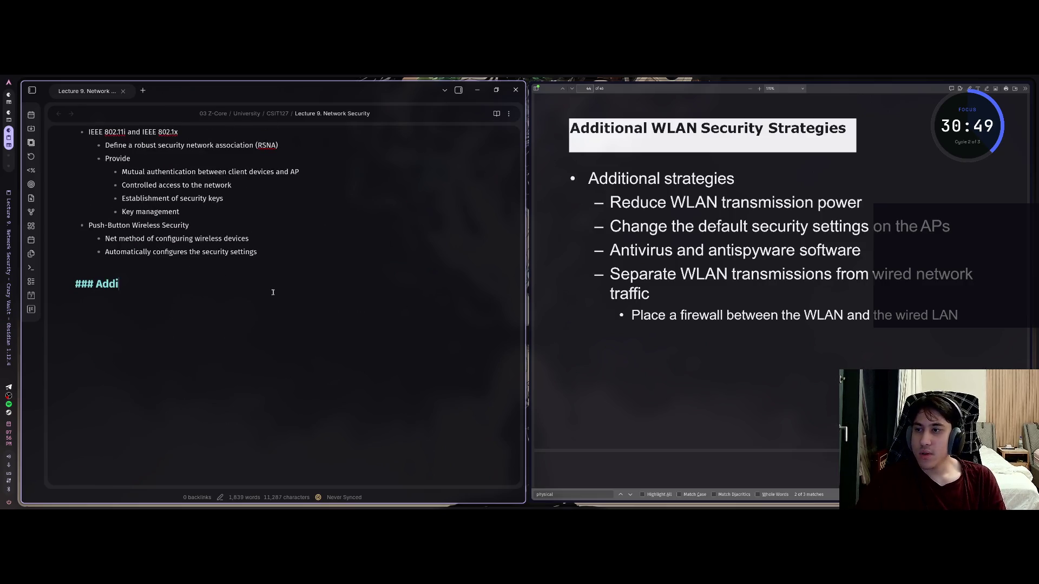
pyautogui.write('tional WLA')
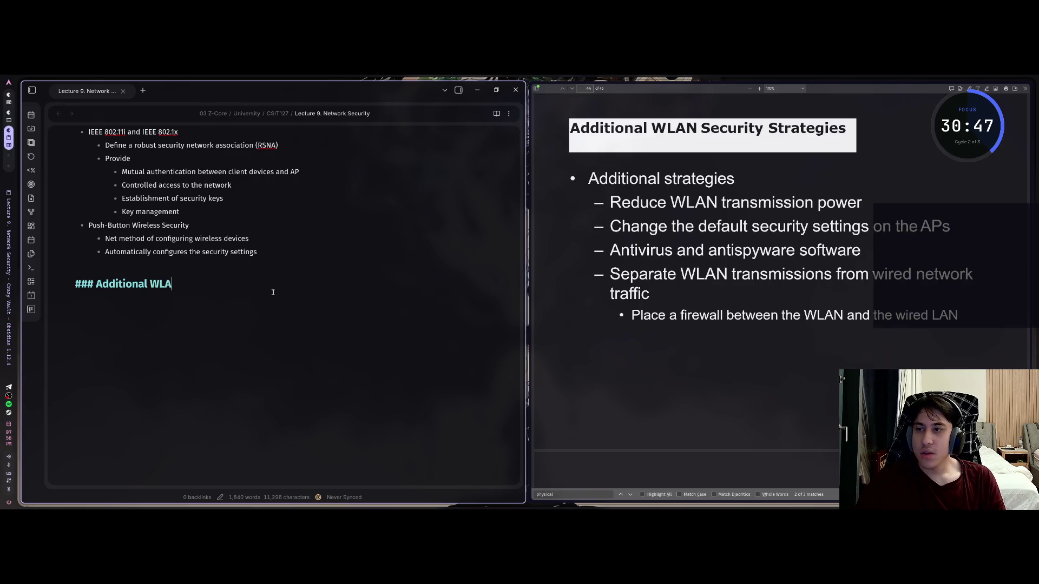
pyautogui.write('N Secu')
pyautogui.write('rity Stra')
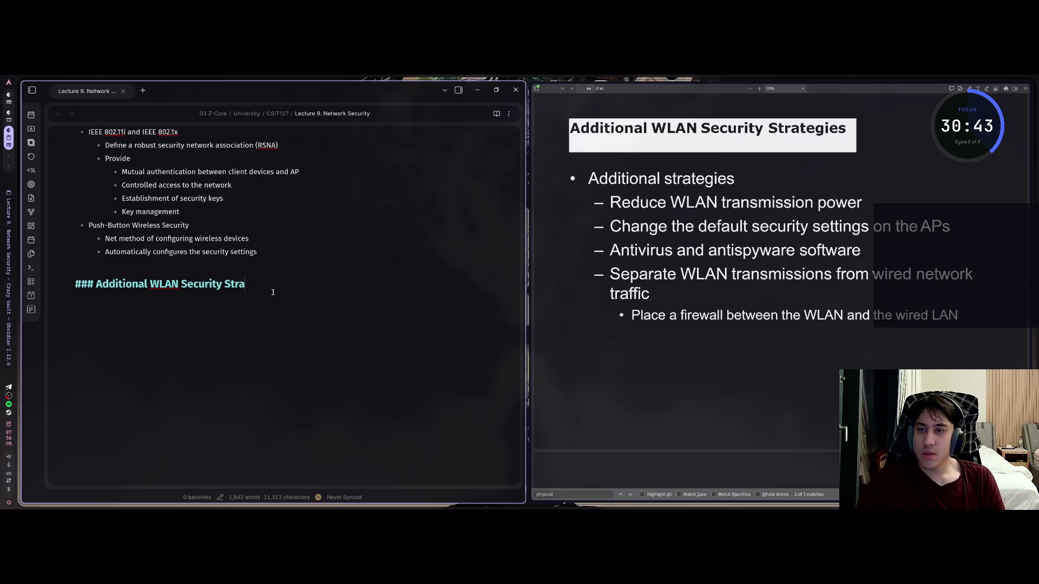
pyautogui.write('tegies')
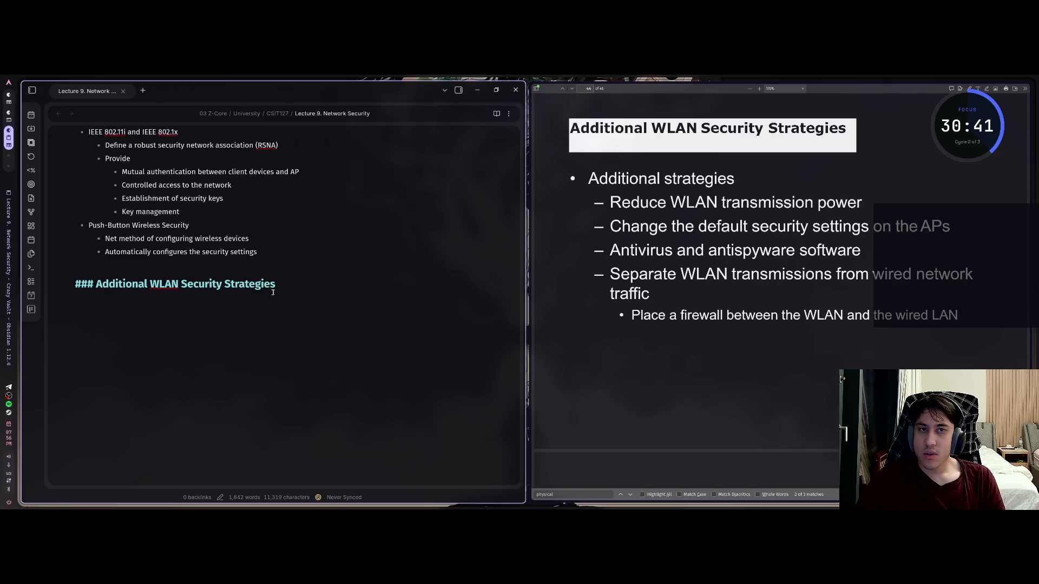
# Step: Finish the 'Additional WLAN Security Strategies' heading and start a bullet beneath it
pyautogui.press('Return')
pyautogui.write('- A')
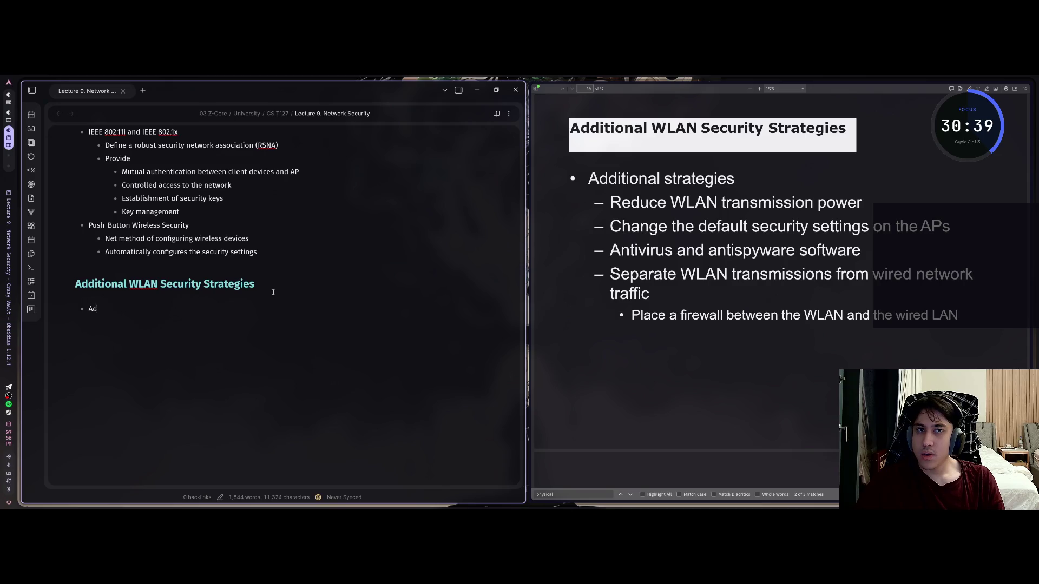
pyautogui.write('dit')
# Step: Write the antivirus strategy bullet, fixing typos, and start the next bullet
pyautogui.press('BackSpace')
pyautogui.press('BackSpace')
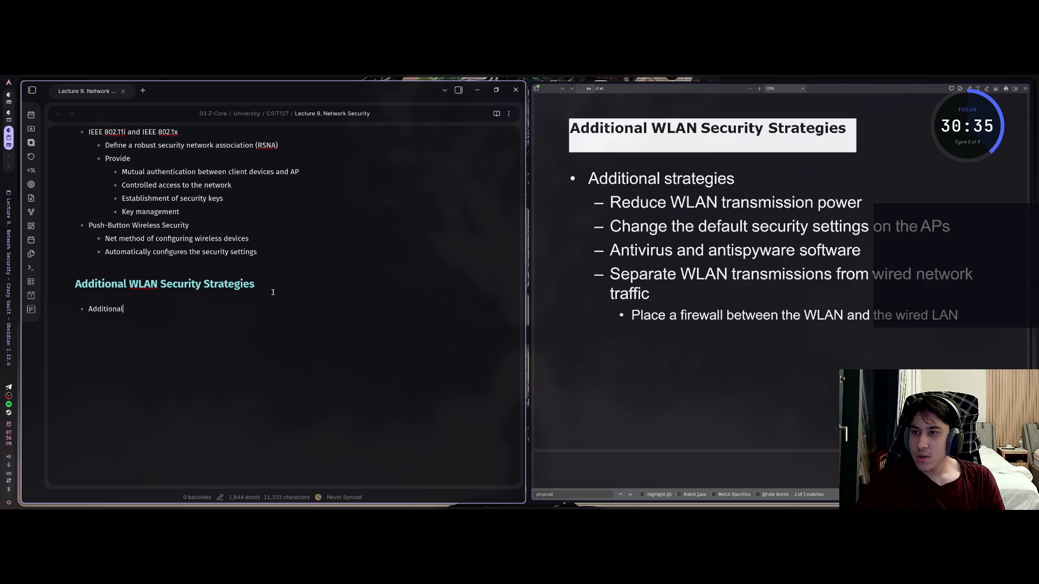
pyautogui.write('strateg')
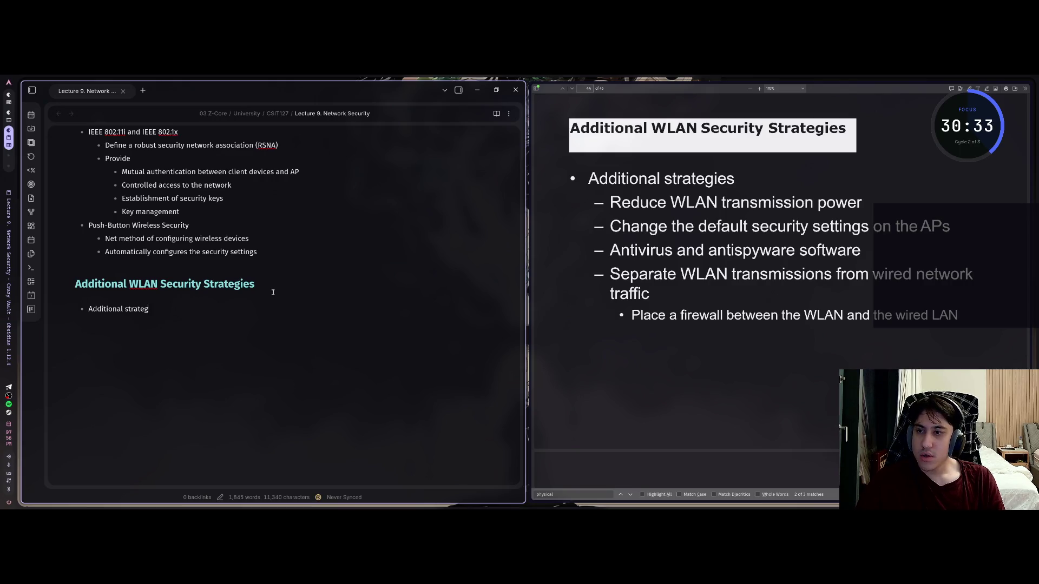
pyautogui.write('ies')
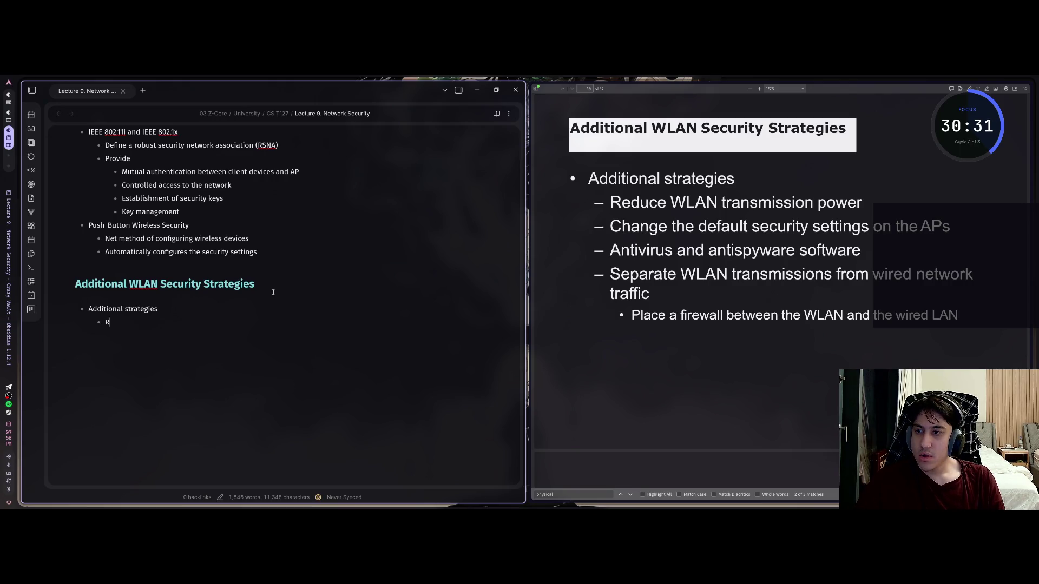
pyautogui.write(' Reduce WLA')
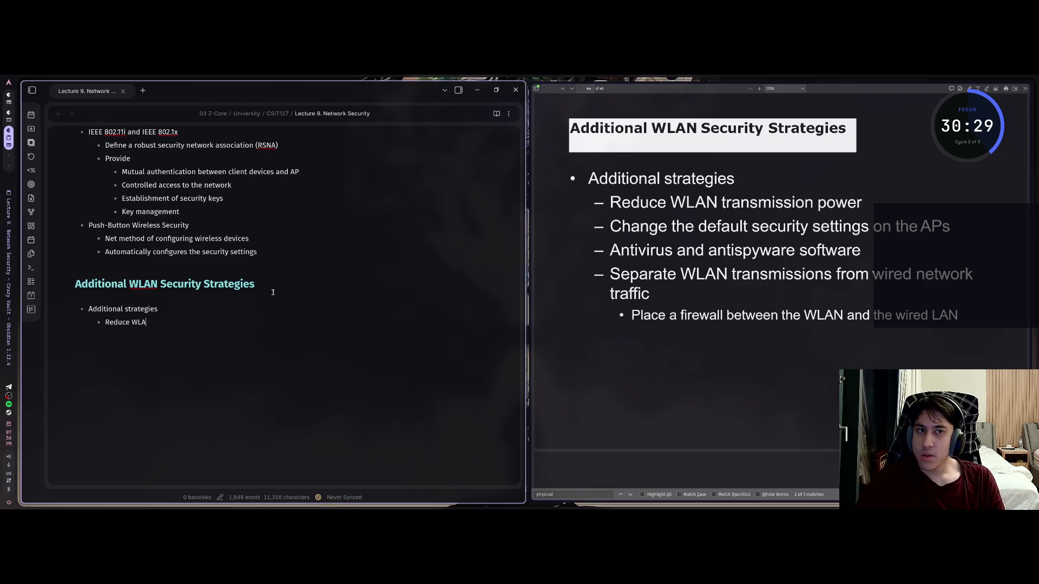
pyautogui.write('N trans')
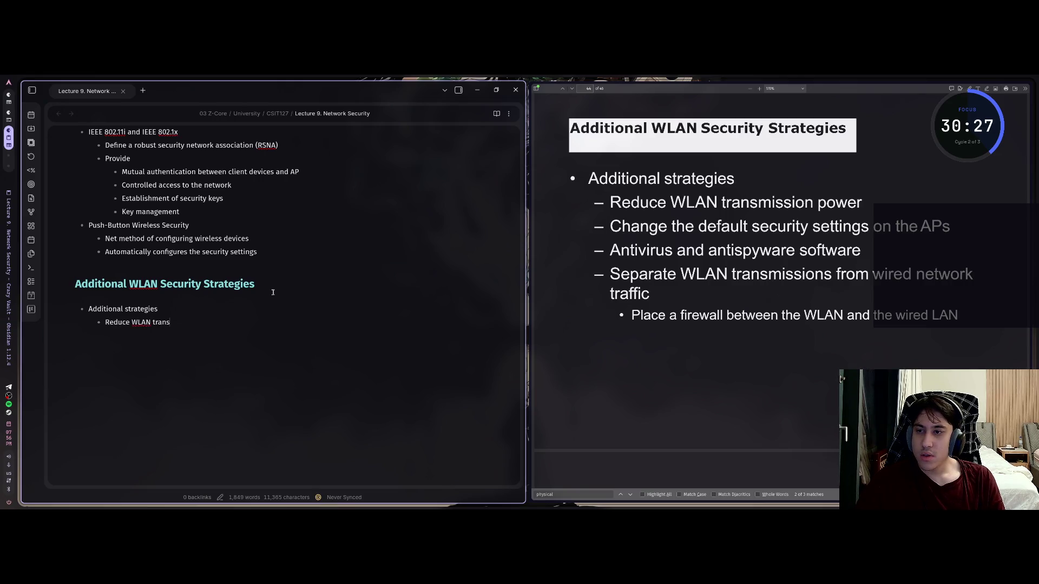
pyautogui.write('mission power C')
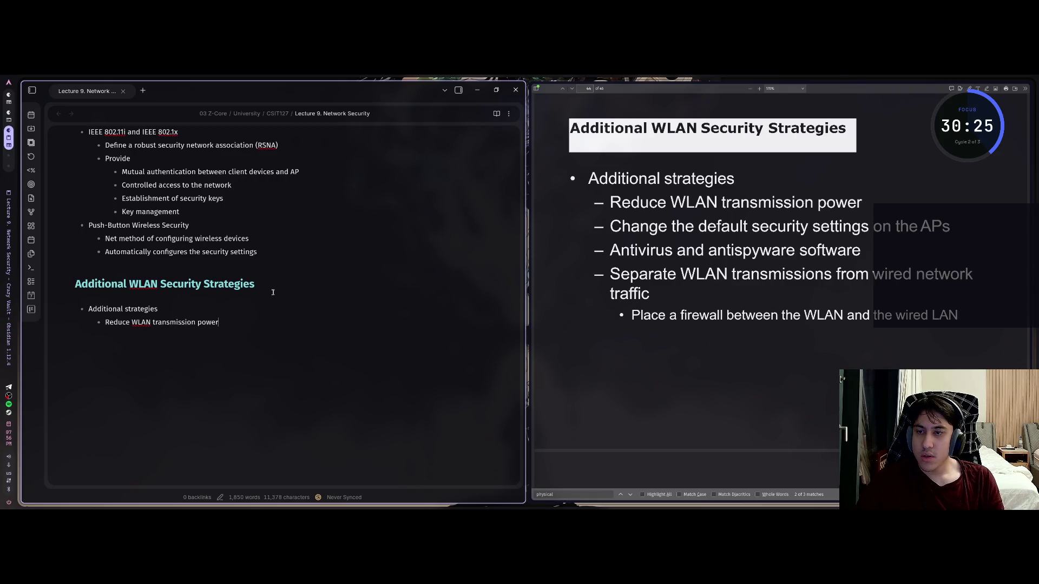
pyautogui.write('hange')
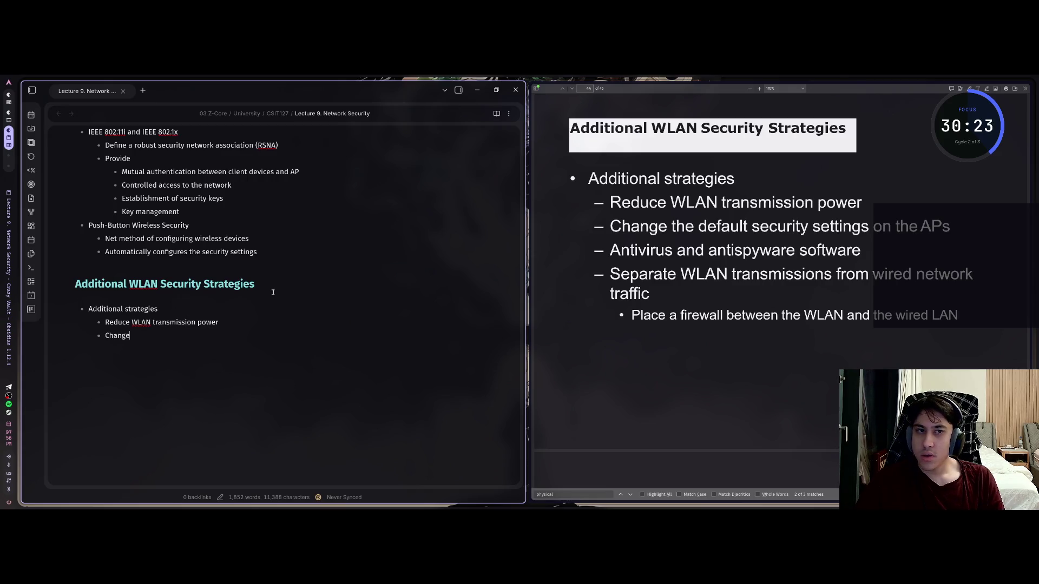
pyautogui.write(' the defaul')
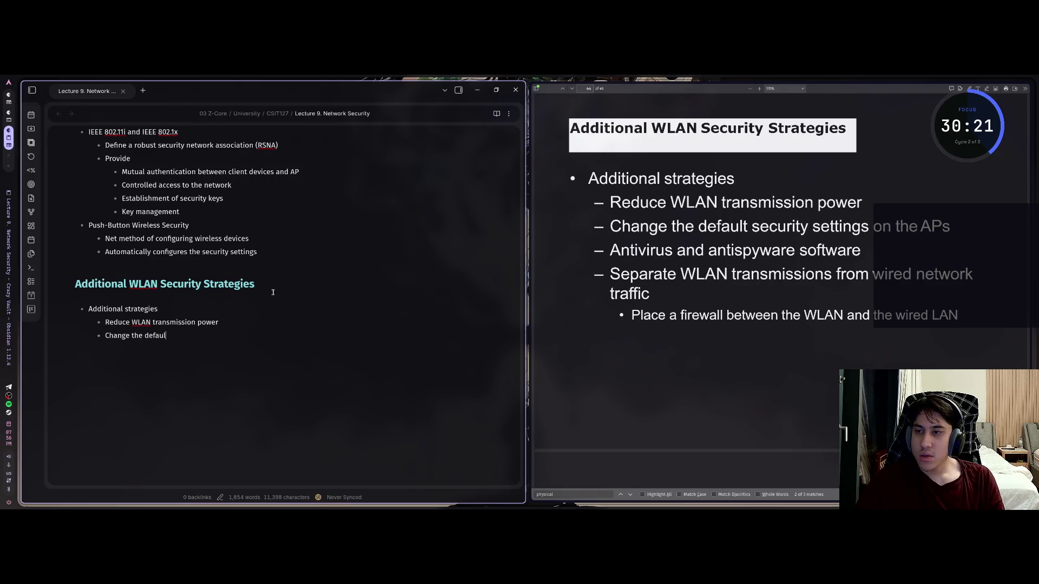
pyautogui.write('t secu')
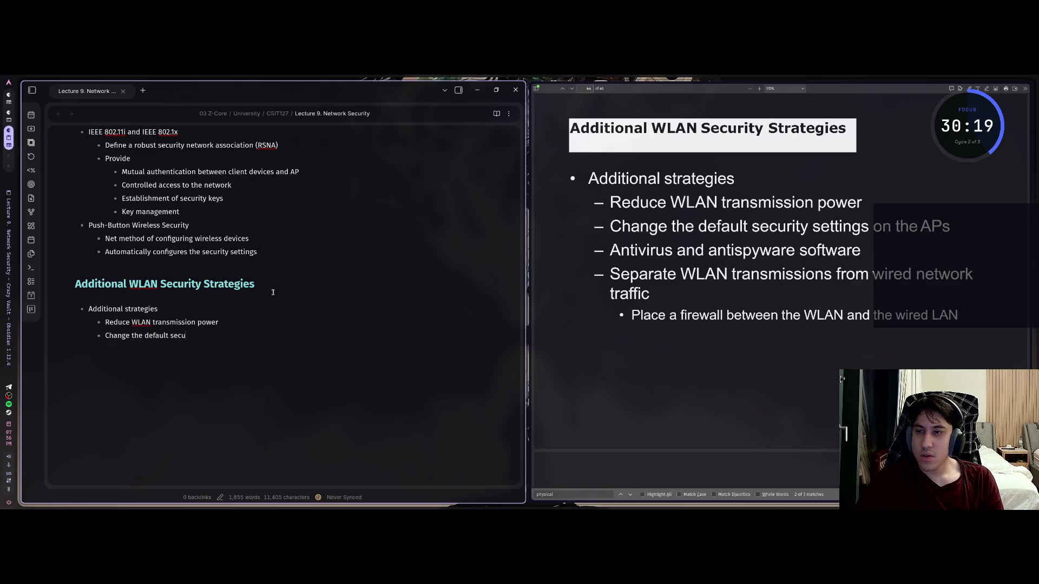
pyautogui.write('rity set')
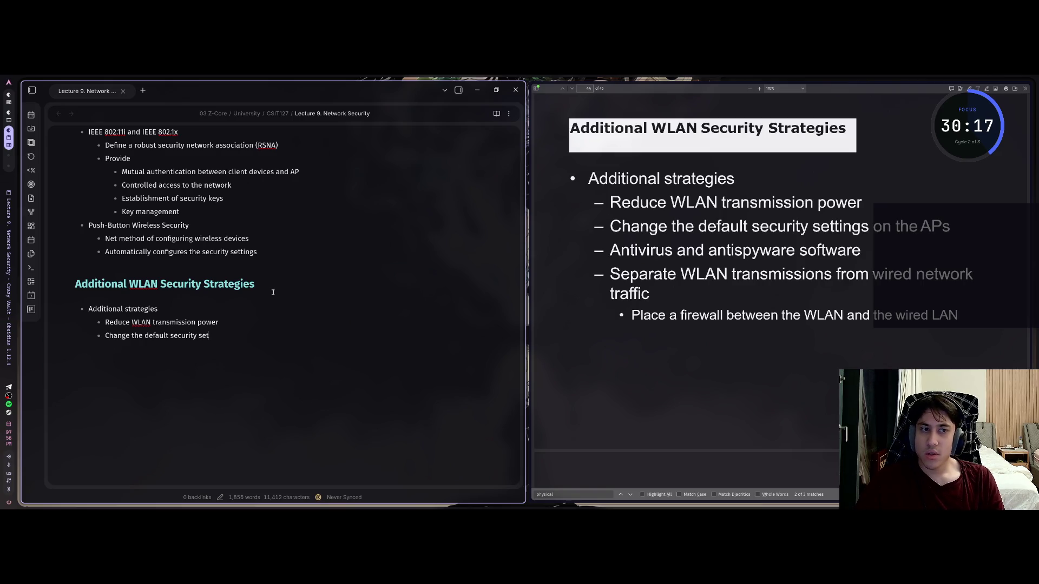
pyautogui.write('ings on te')
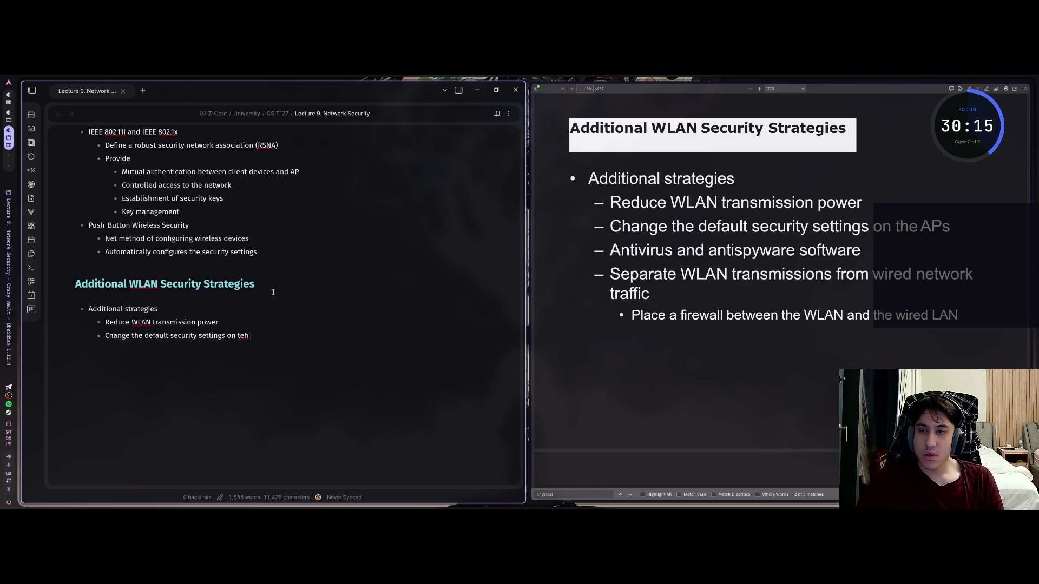
pyautogui.write('he A')
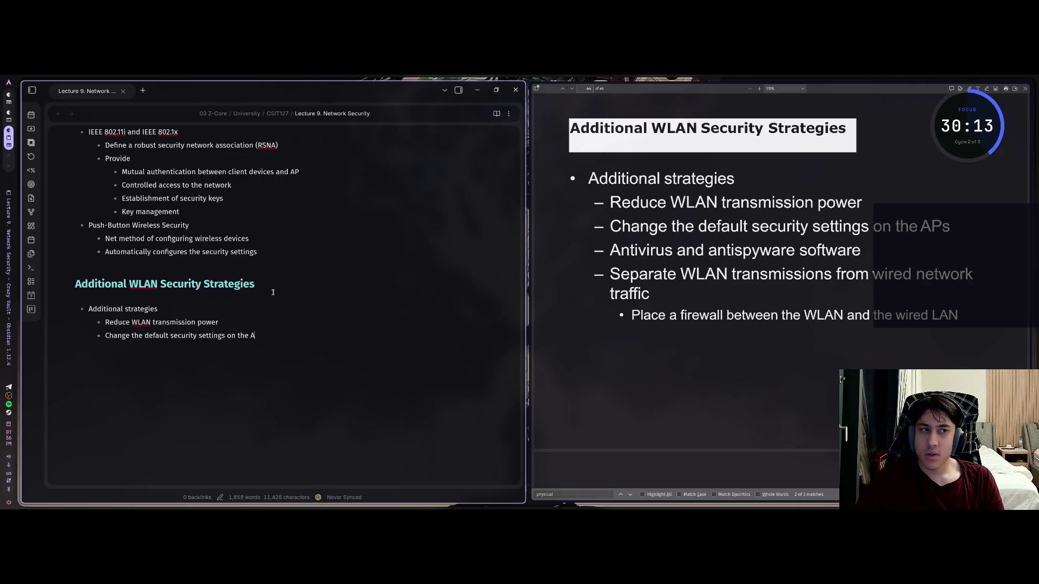
pyautogui.write('Ps')
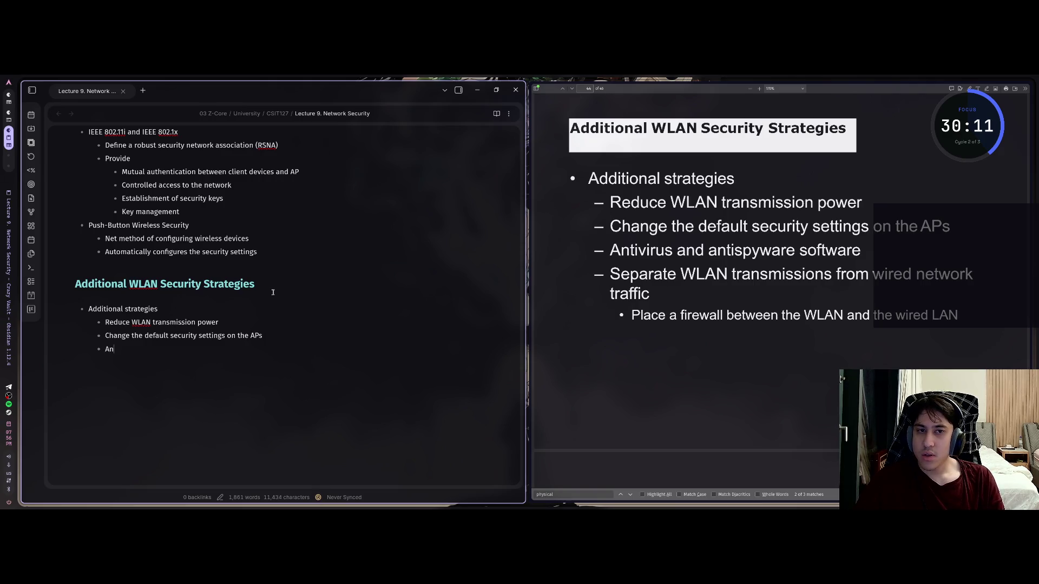
pyautogui.write('ti')
pyautogui.write('i')
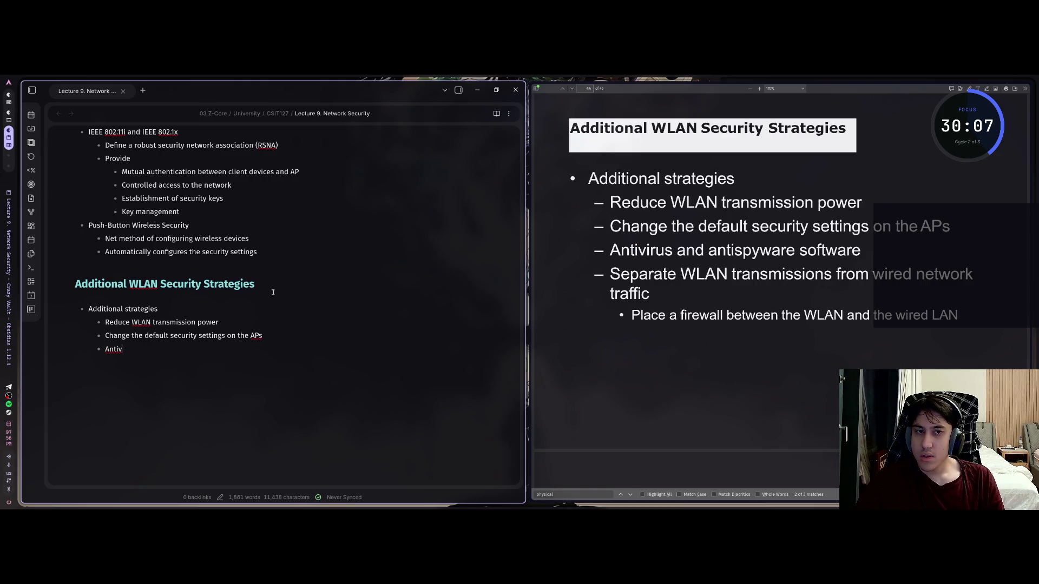
pyautogui.write('irus and')
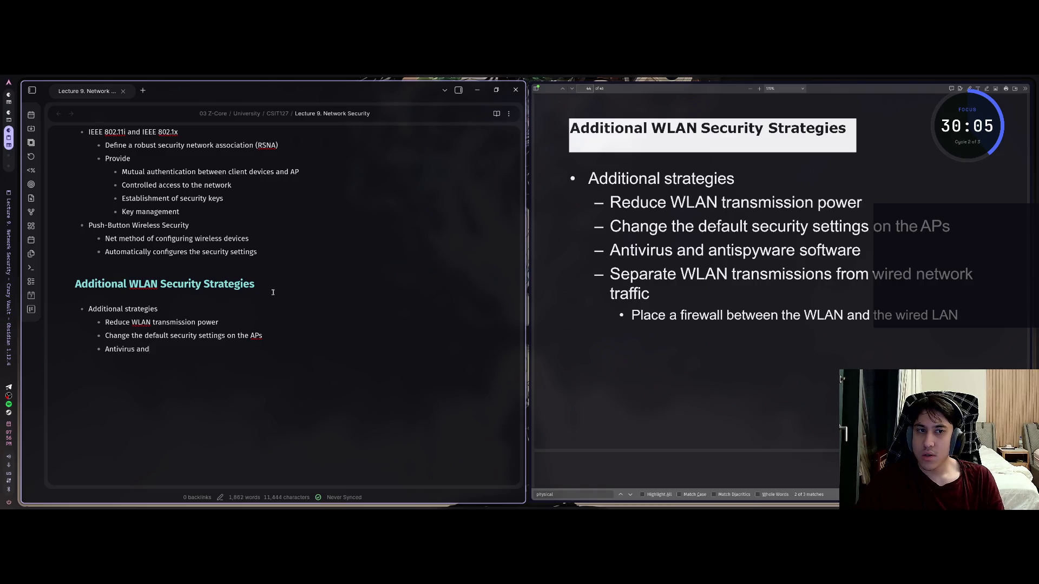
pyautogui.write('antispyware')
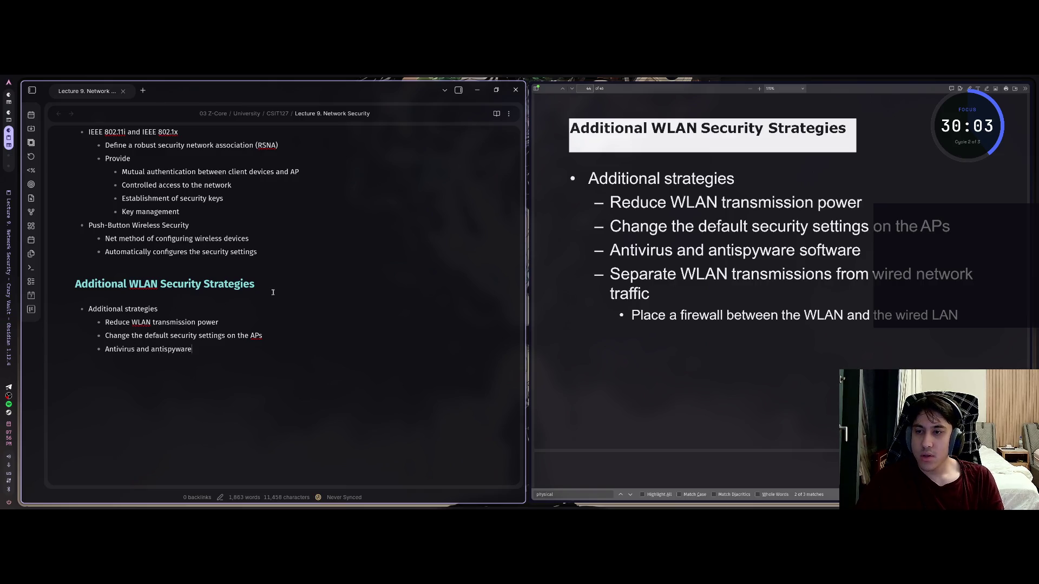
pyautogui.write(' software')
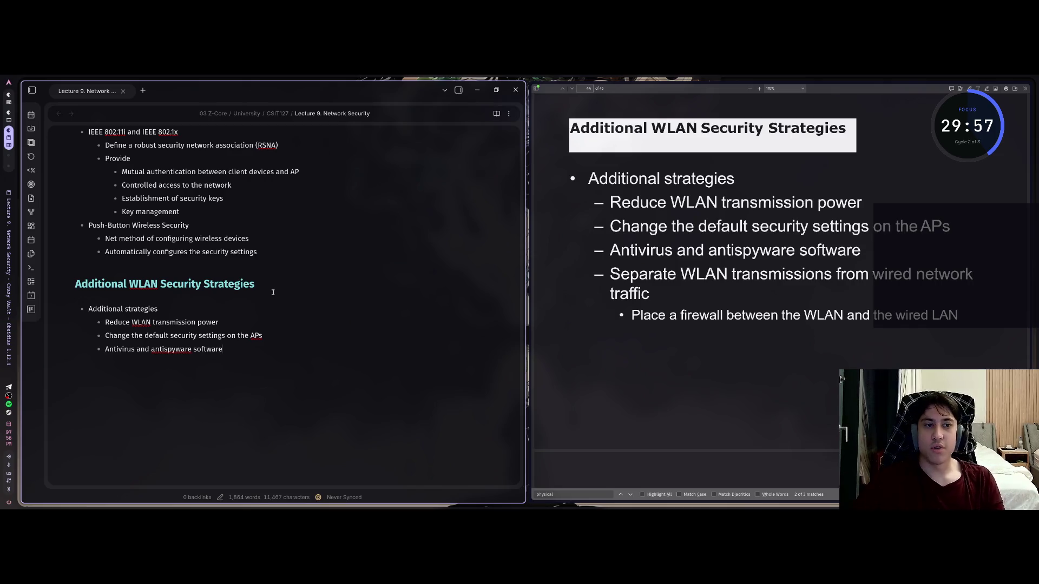
pyautogui.press('Return')
pyautogui.write('Se')
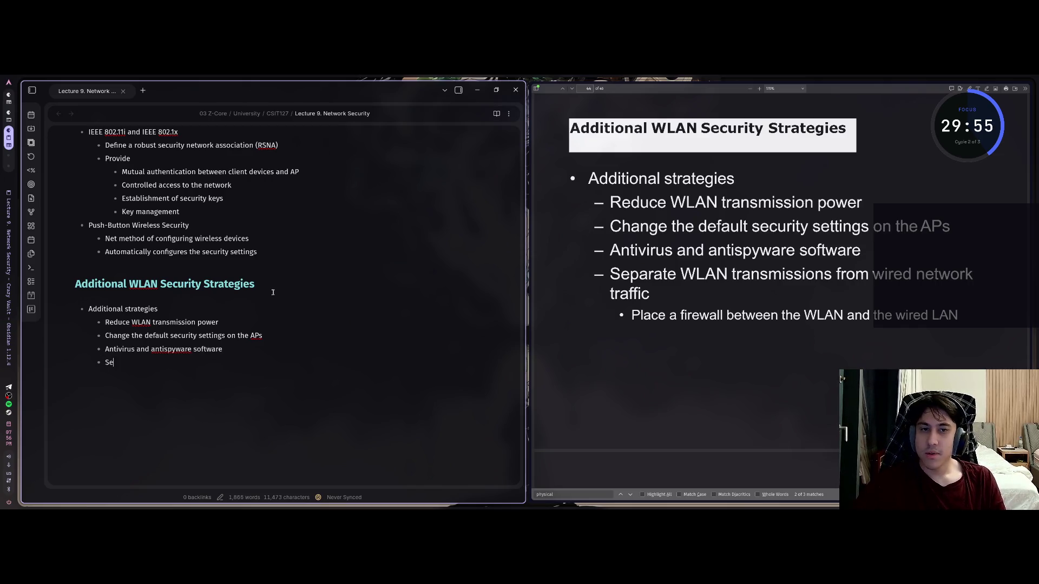
pyautogui.write('pa')
# Step: Shorten 'antispyware' on the antivirus line, then resume the 'Sepa' bullet
pyautogui.press('Up')
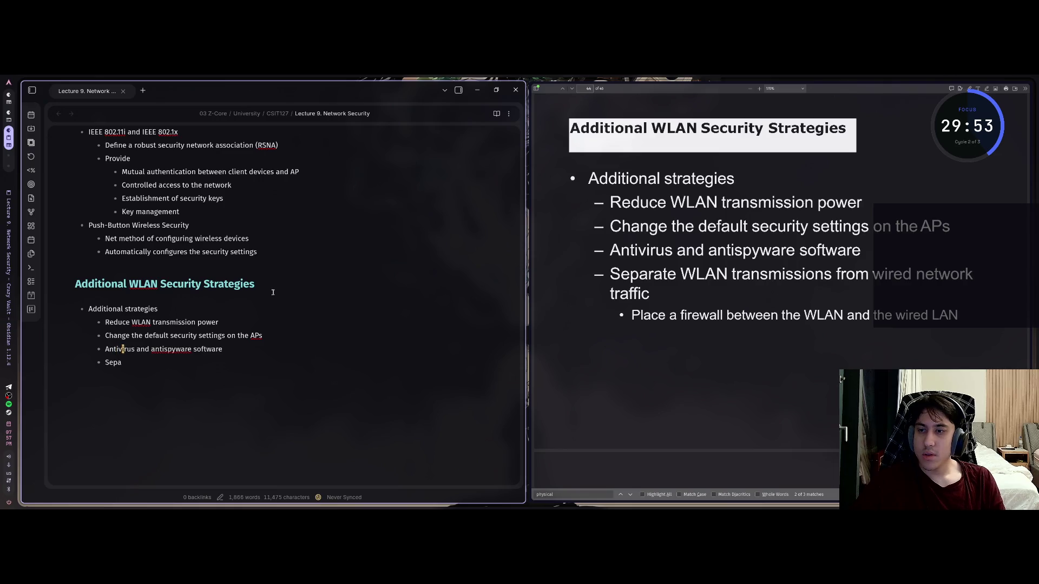
pyautogui.press('f')
pyautogui.press('w')
pyautogui.press('x')
pyautogui.press('x')
pyautogui.press('x')
pyautogui.press('x')
pyautogui.press('j')
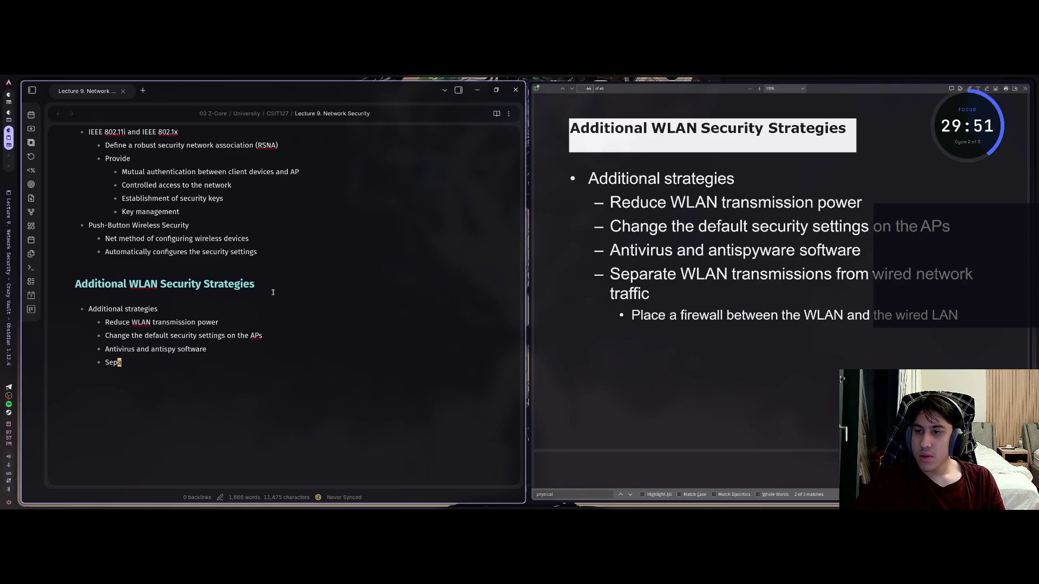
pyautogui.press('a')
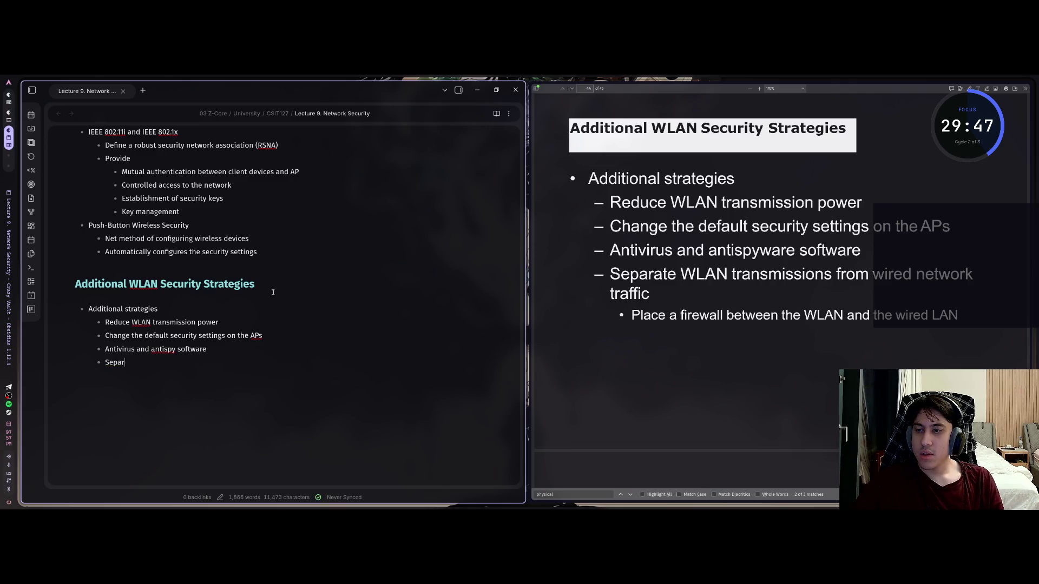
pyautogui.write('ate ')
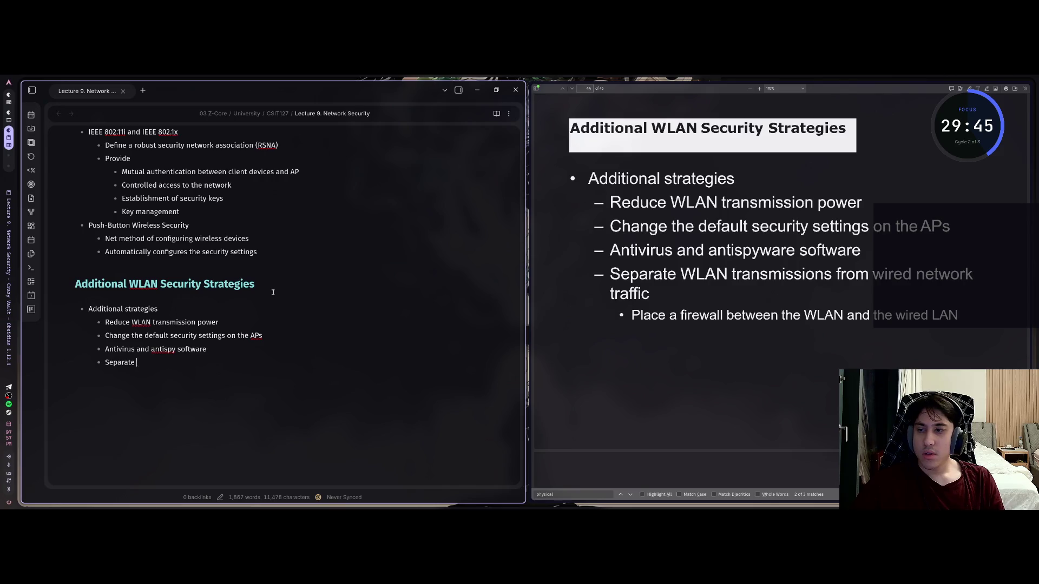
pyautogui.write('WLAN tra')
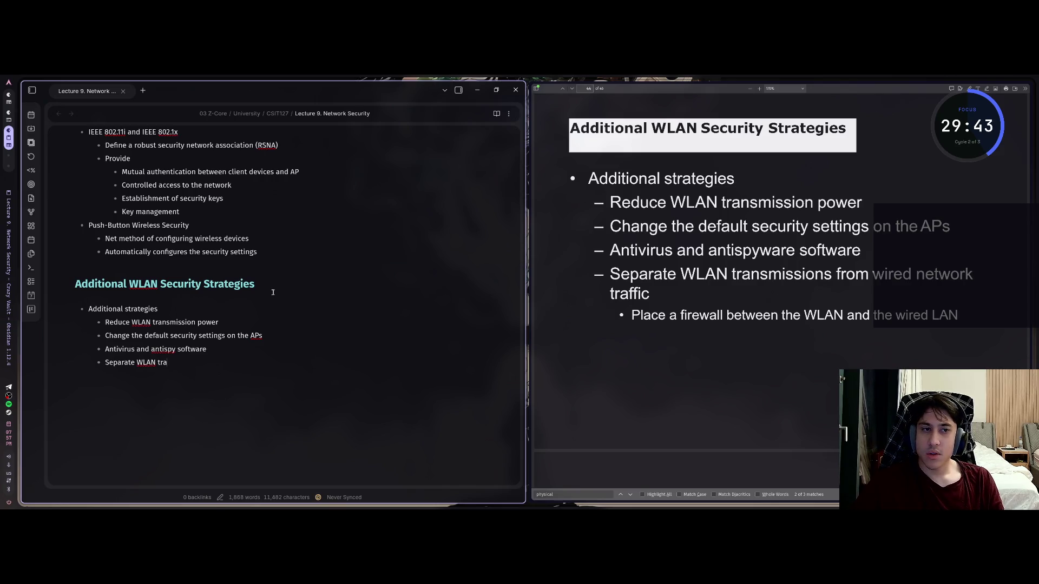
pyautogui.write('nsmisson')
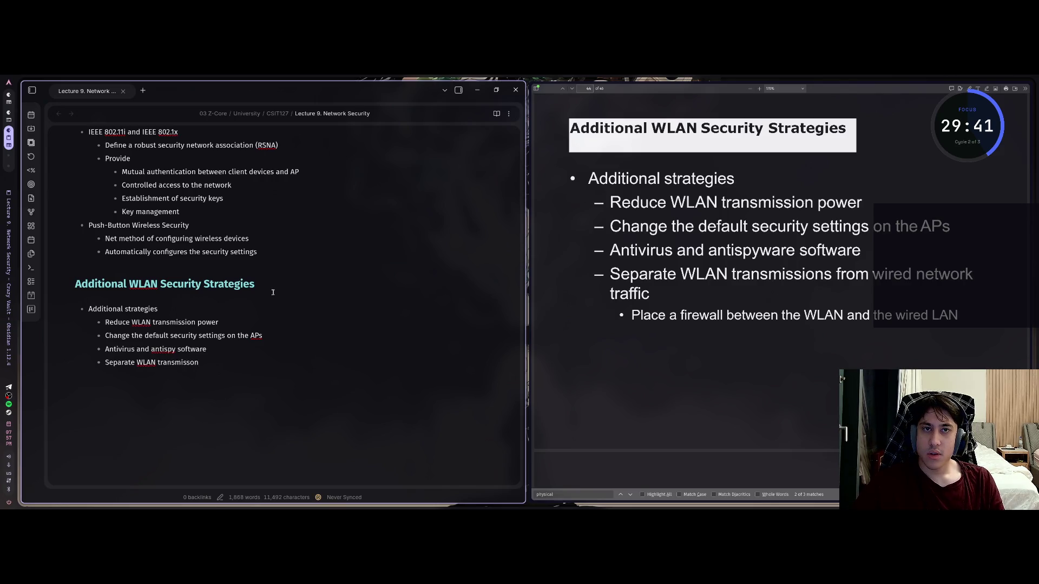
pyautogui.write('s form wi')
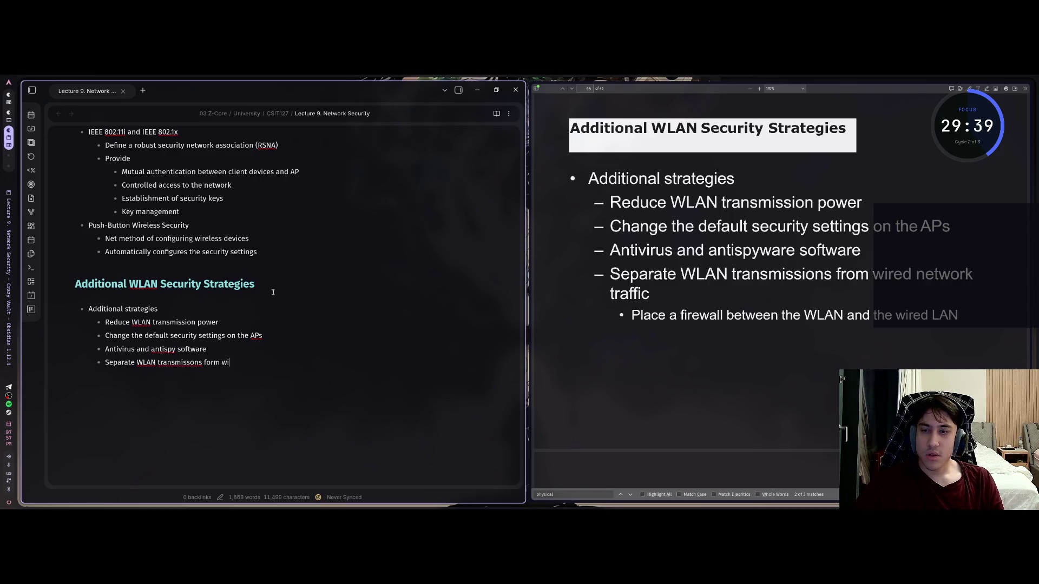
pyautogui.write('red networ')
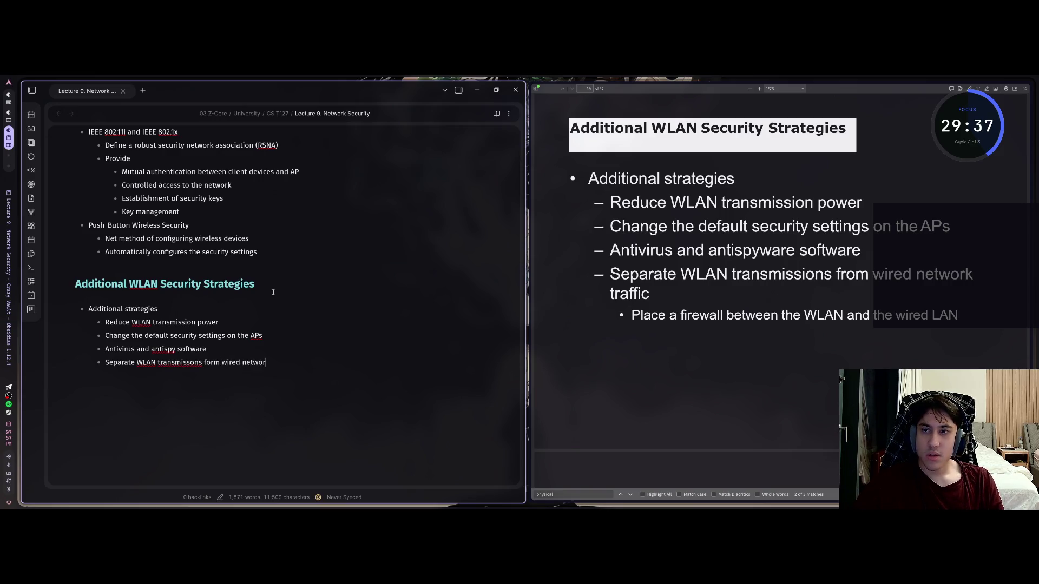
pyautogui.write('k ')
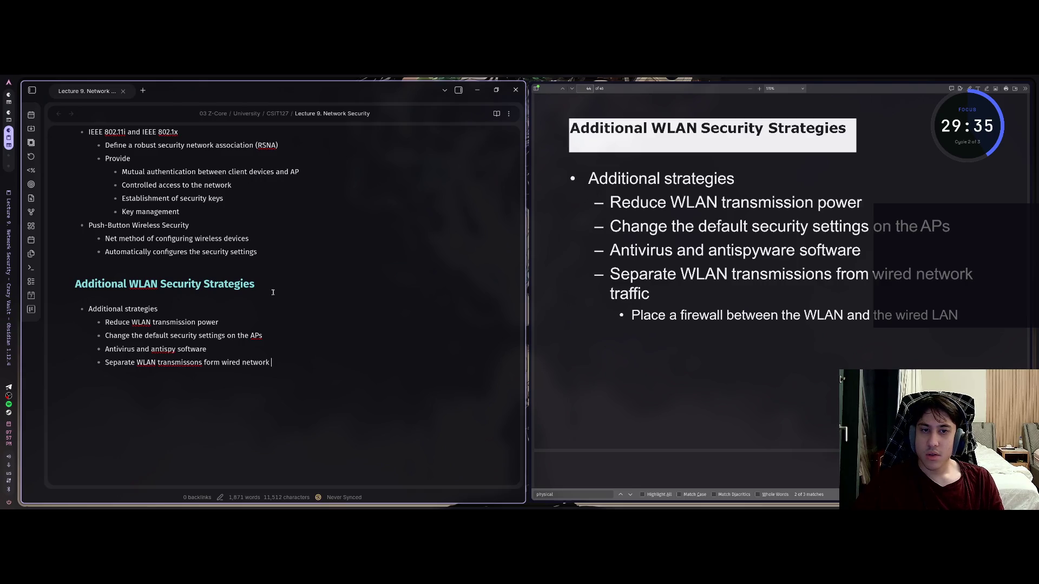
pyautogui.write('traffic')
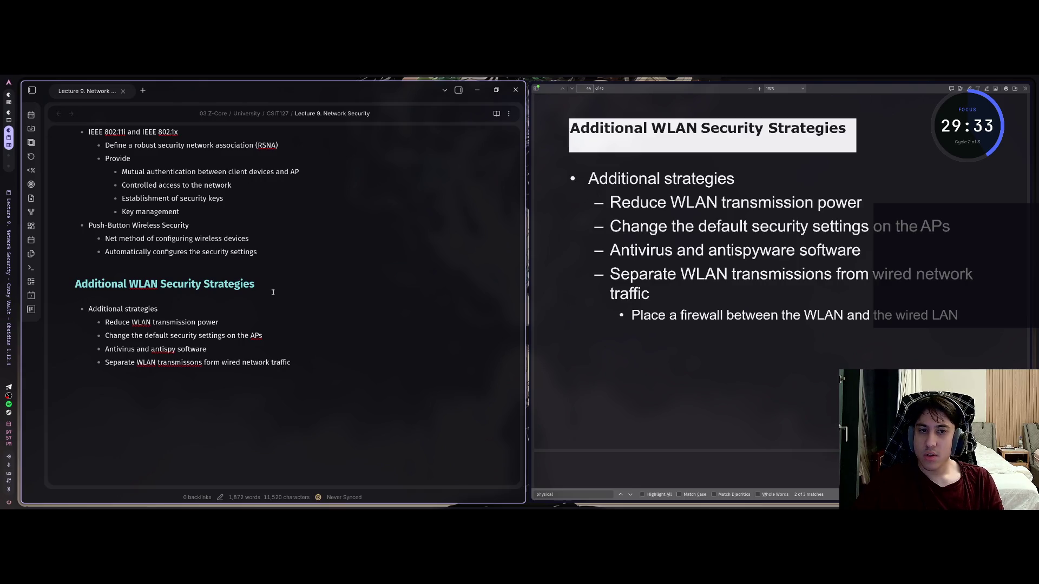
# Step: Finish the separate-WLAN-transmissions bullet and nest a firewall sub-bullet under it
pyautogui.press('Return')
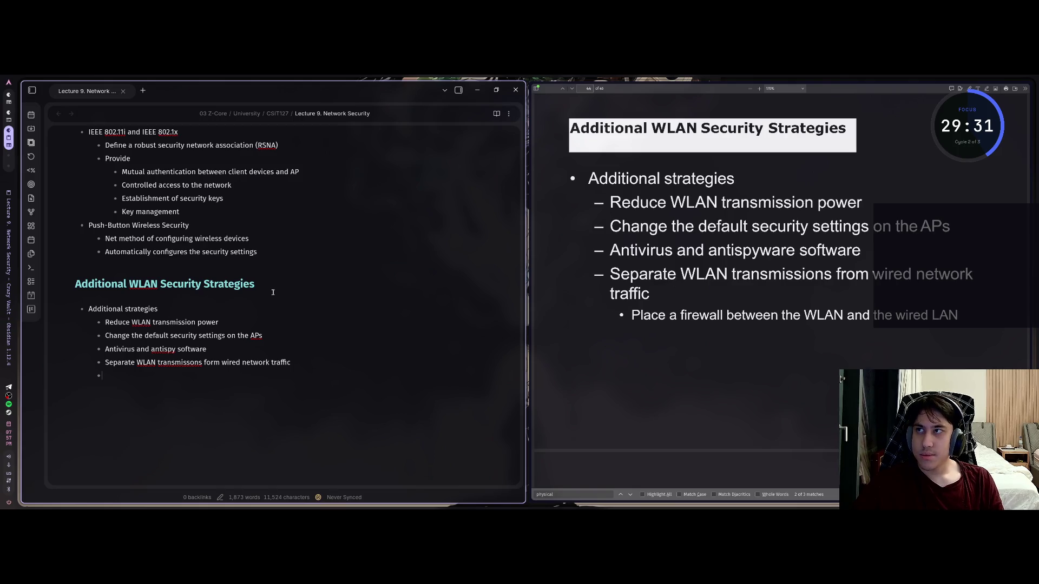
pyautogui.press('Tab')
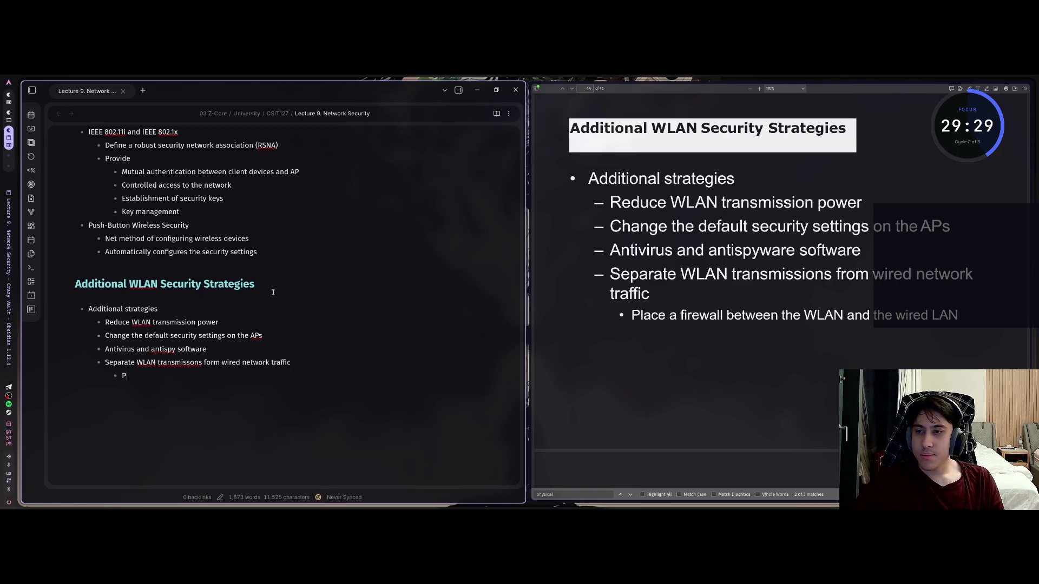
pyautogui.write('lace a fire')
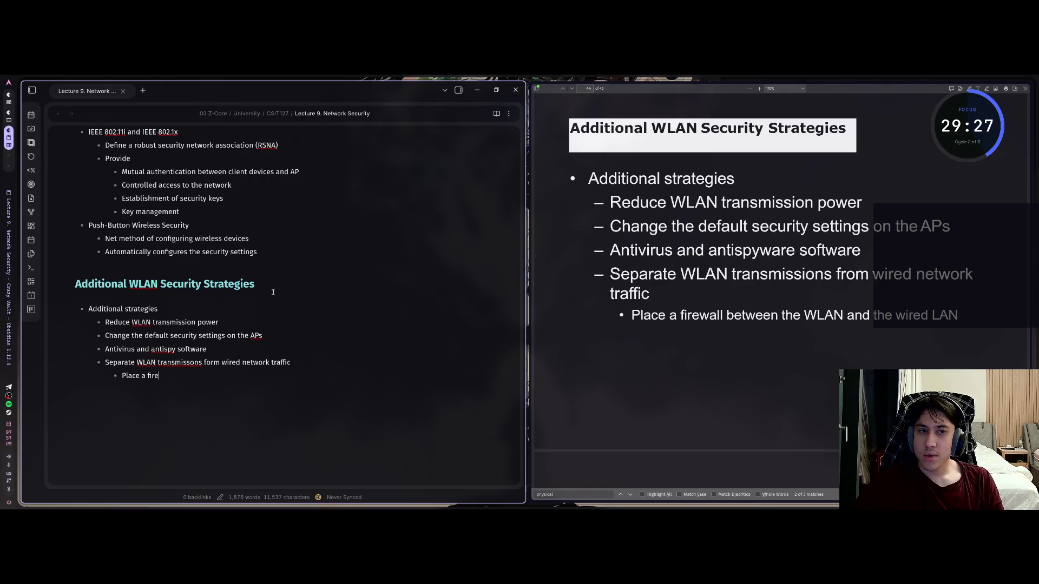
pyautogui.write('wall b')
pyautogui.write('etween the WLA')
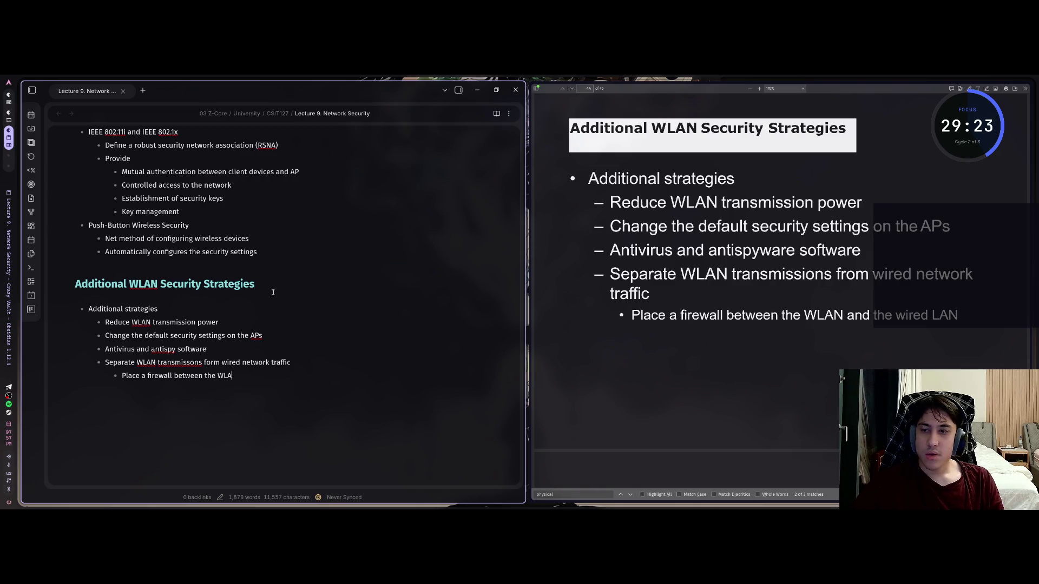
pyautogui.write('N and the wi')
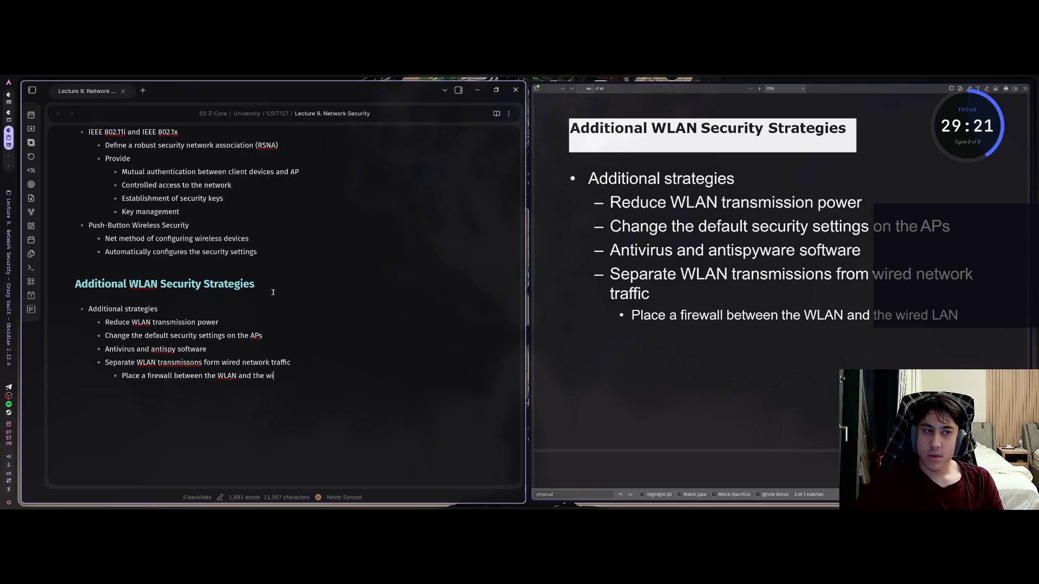
pyautogui.write('red LAN')
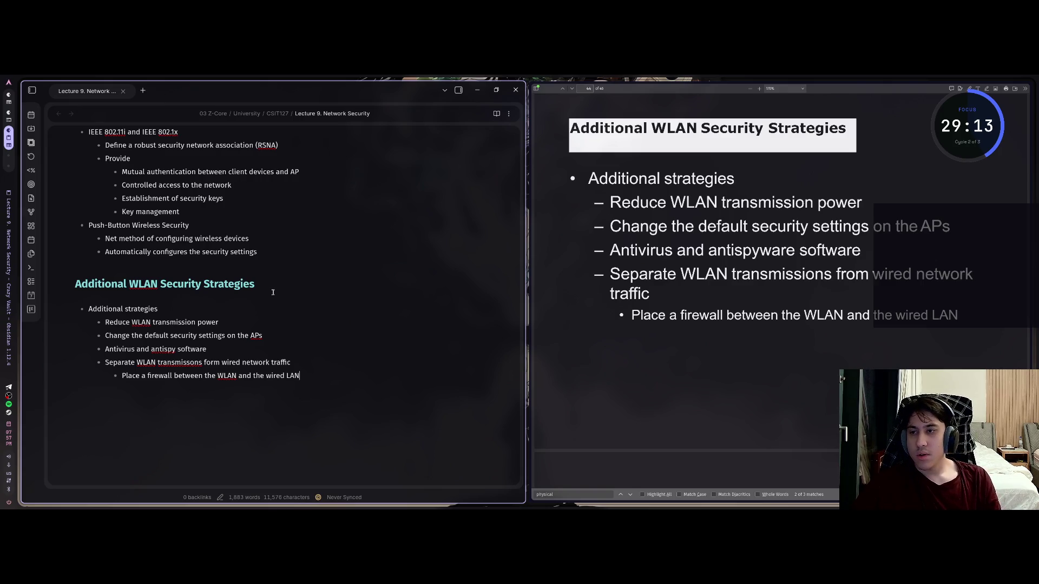
# Step: Correct 'transmissons' to 'transmissions' in the WLAN strategies bullets
pyautogui.press('Up')
pyautogui.press('Up')
pyautogui.press('Left')
pyautogui.press('Left')
pyautogui.press('Left')
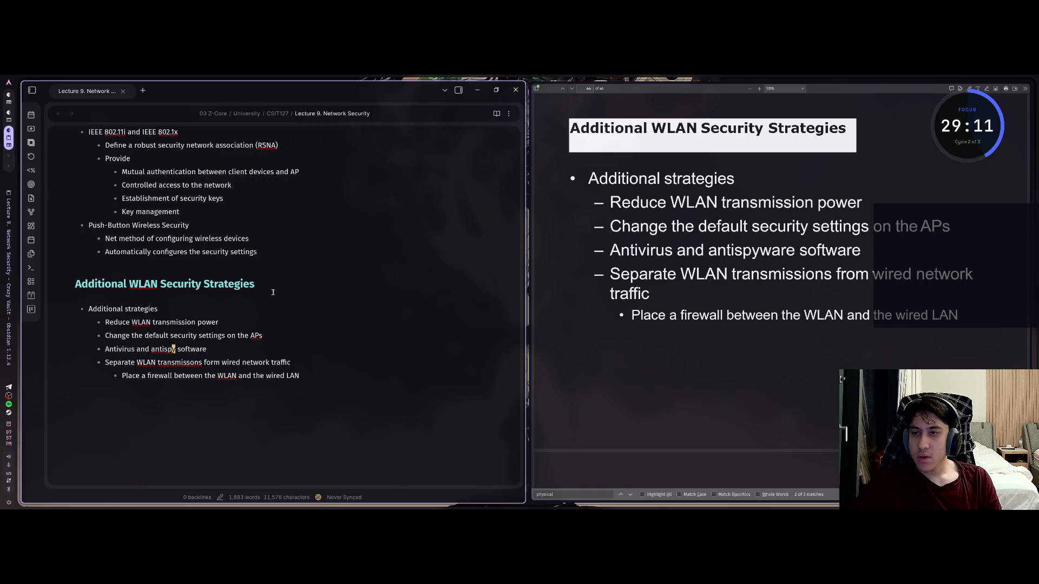
pyautogui.write('-')
pyautogui.press('Delete')
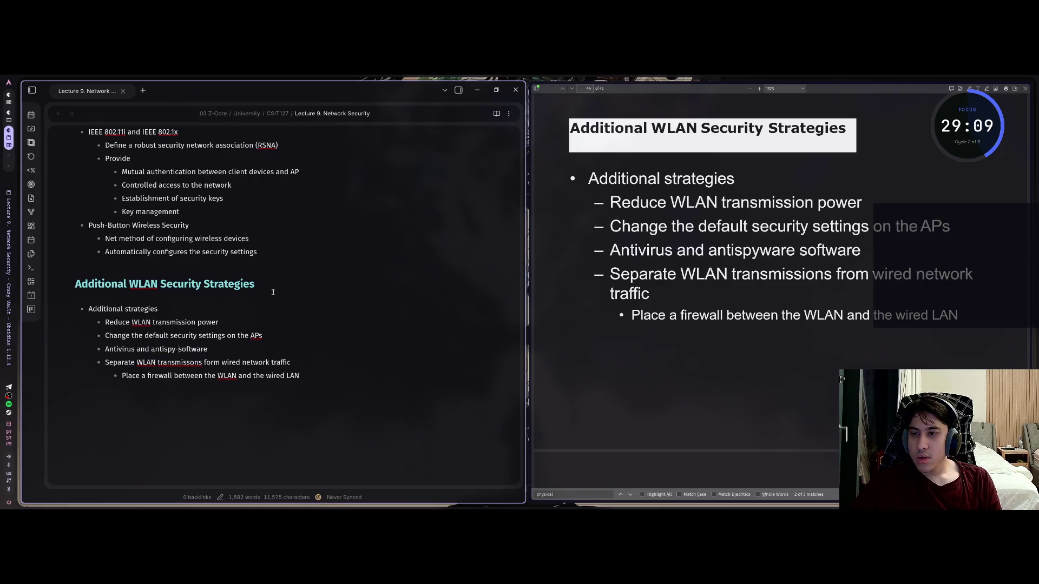
pyautogui.press('Down')
pyautogui.press('Down')
pyautogui.press('End')
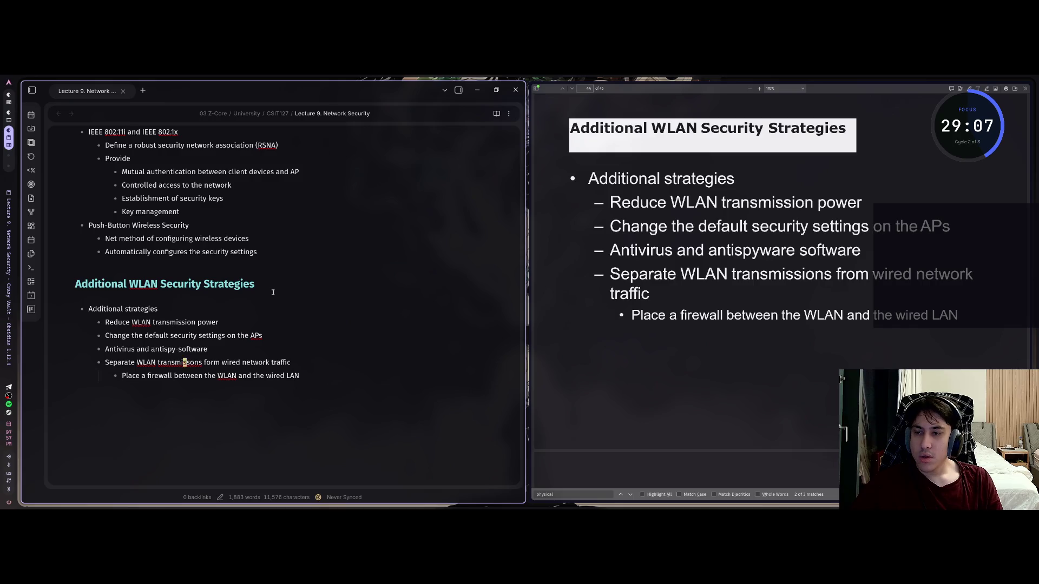
pyautogui.press('Down')
pyautogui.press('End')
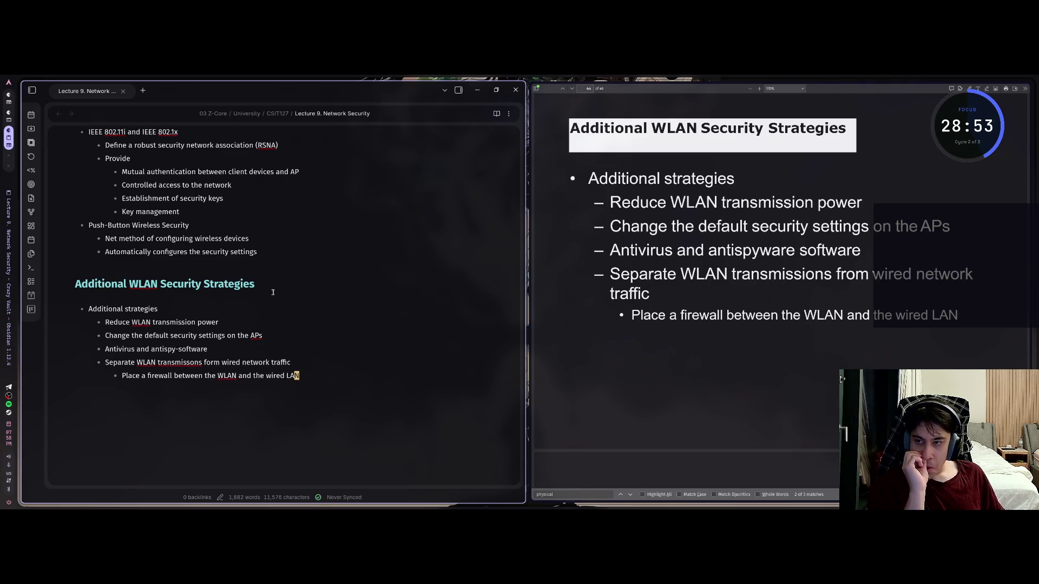
pyautogui.press('k')
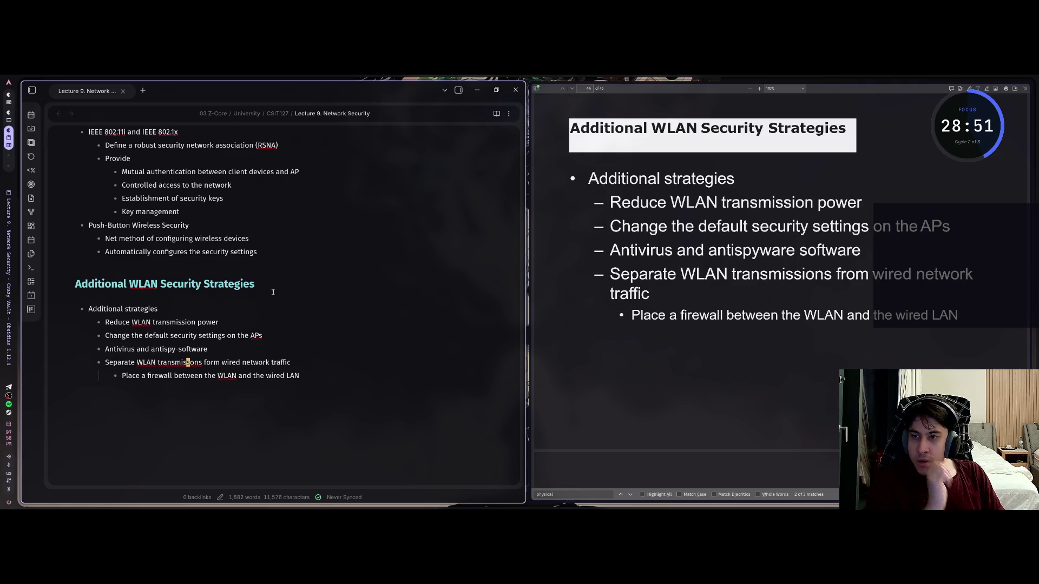
pyautogui.write('i')
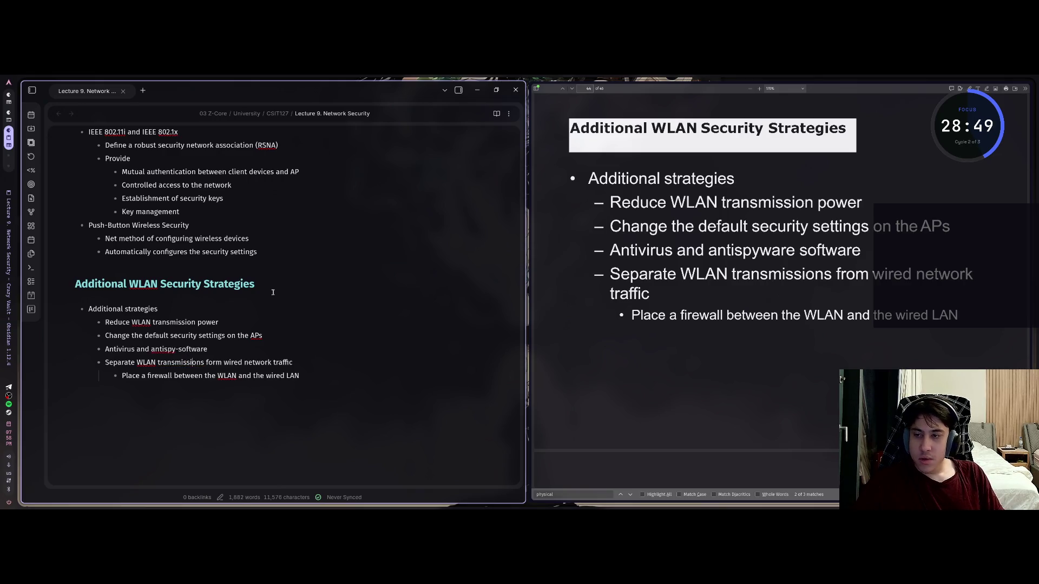
pyautogui.press('k')
pyautogui.press('k')
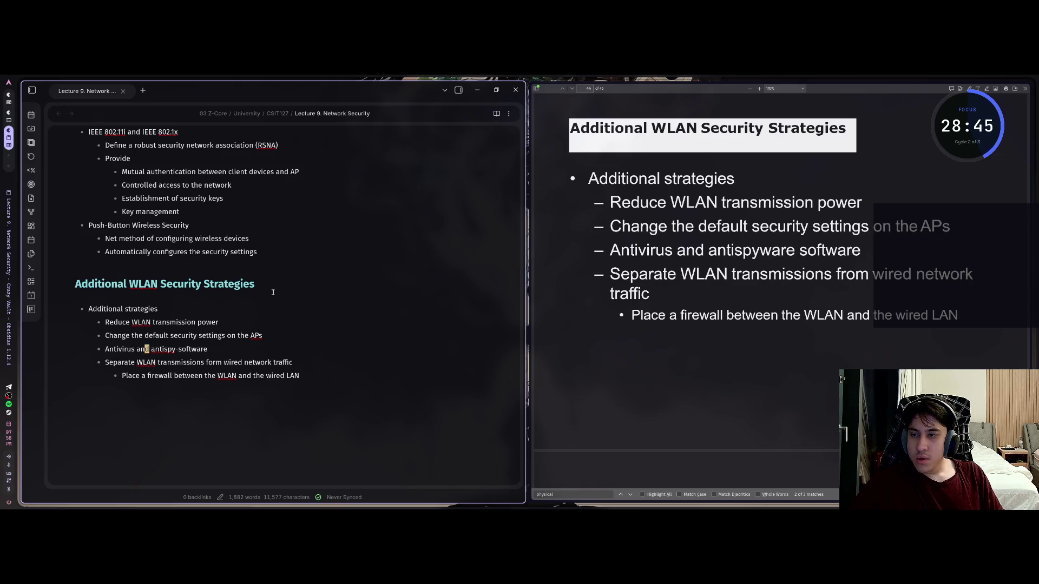
# Step: Yank the Antivirus bullet line and switch to the Claude Code workspace
pyautogui.hotkey('shift', 'v')
pyautogui.press('y')
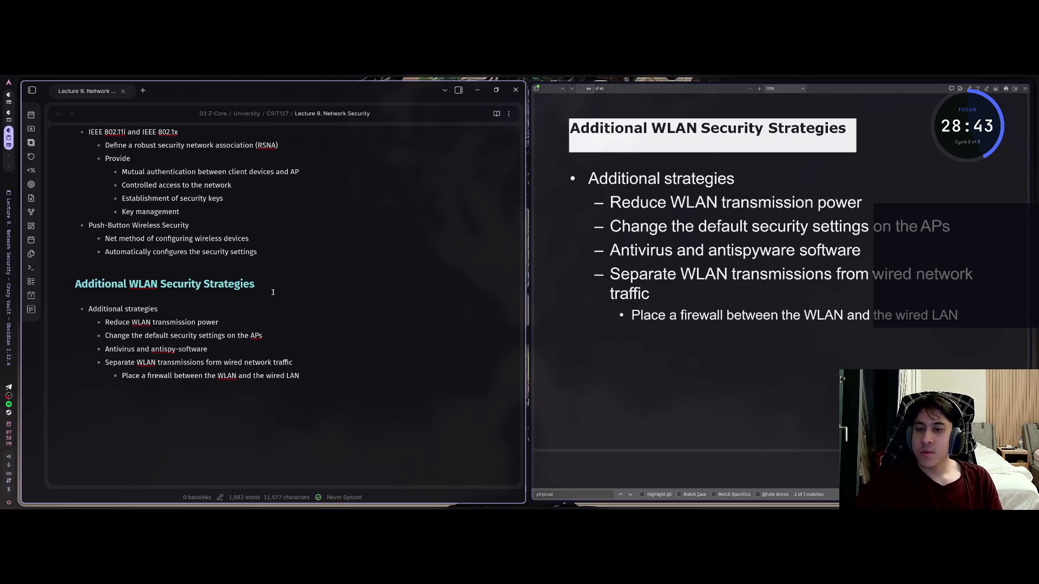
pyautogui.press('y')
pyautogui.press('y')
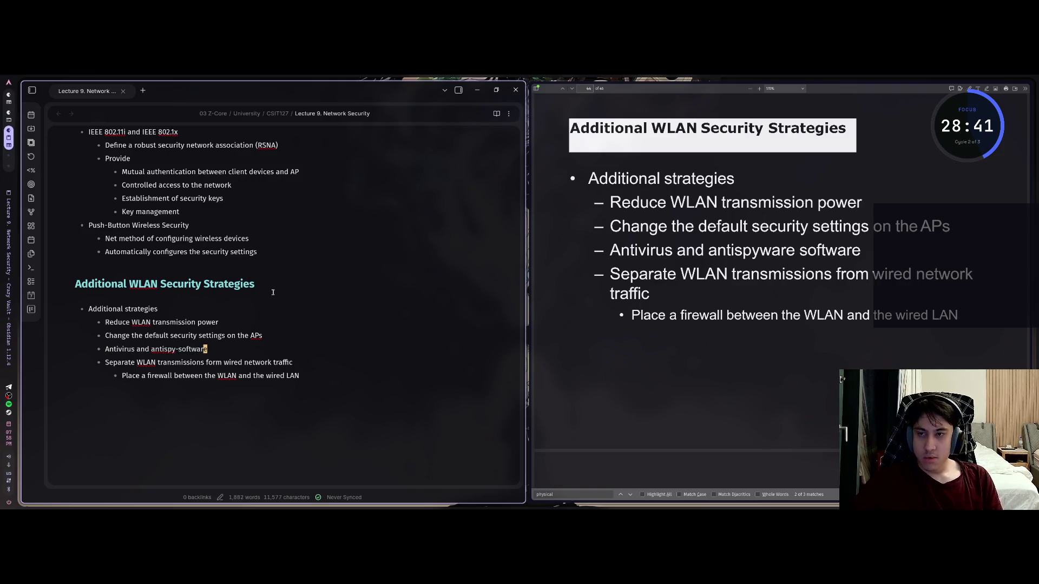
pyautogui.press('super+1')
pyautogui.press('super+2')
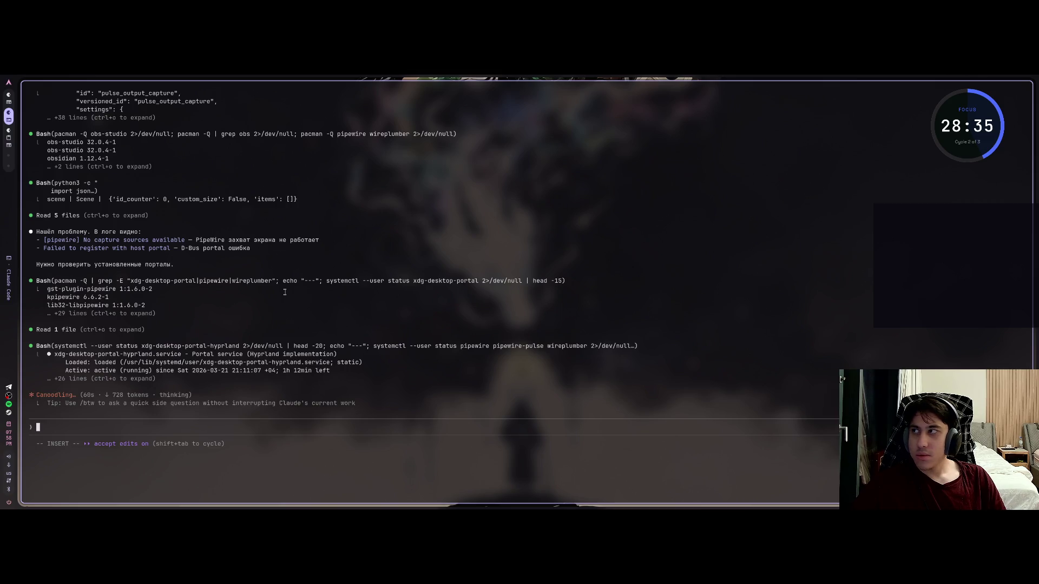
# Step: Launch Claude Code in a new terminal and ask how to spell the Antivirus line
pyautogui.press('super+Return')
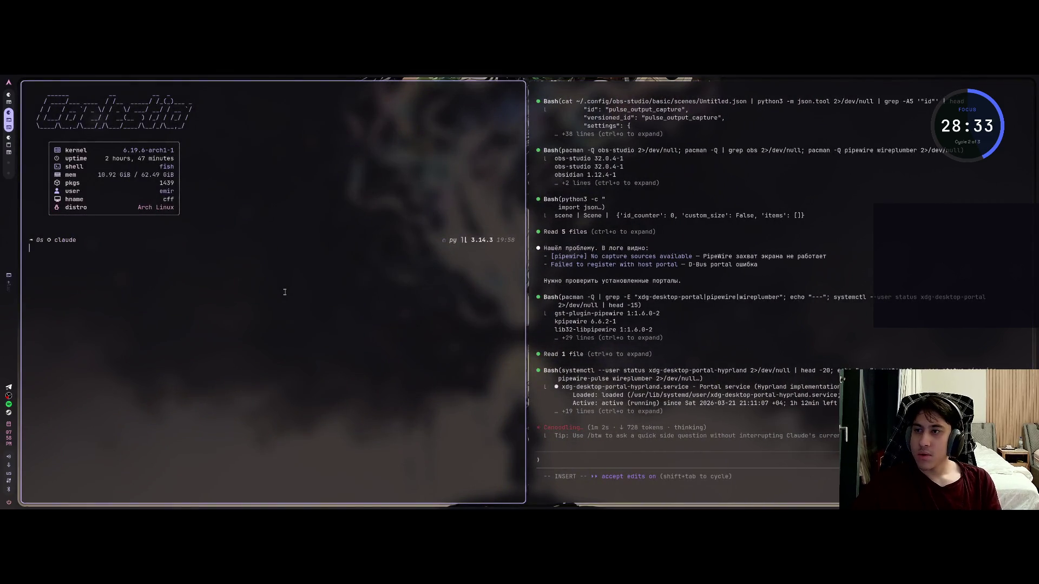
pyautogui.press('Return')
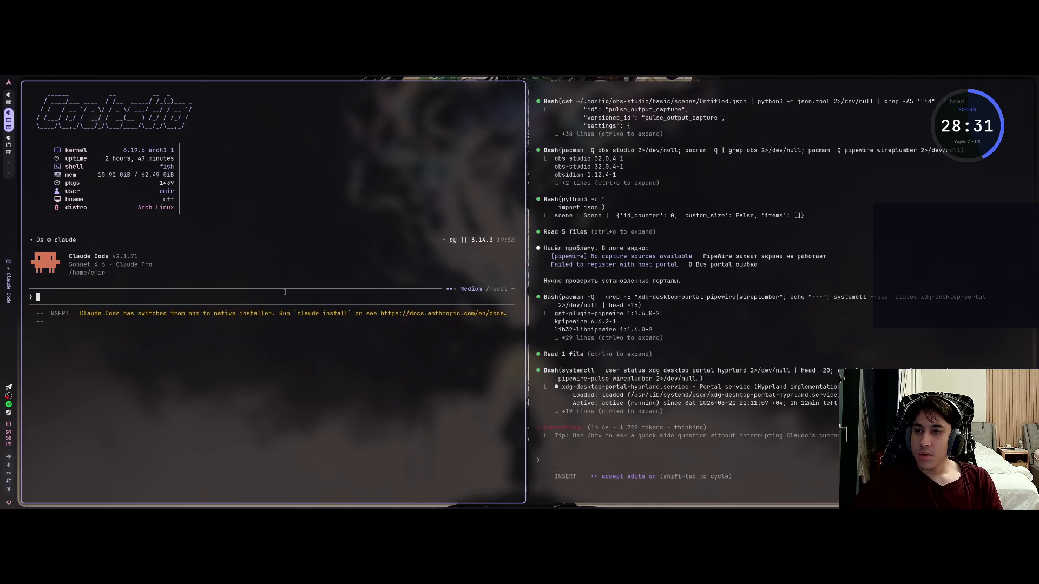
pyautogui.write('Как правильно на')
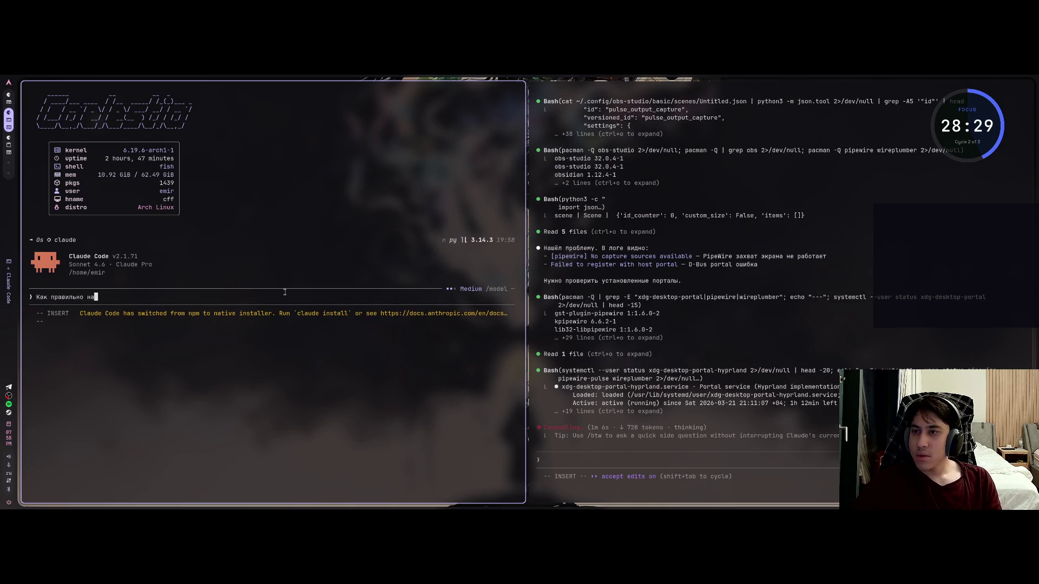
pyautogui.write('писать ""')
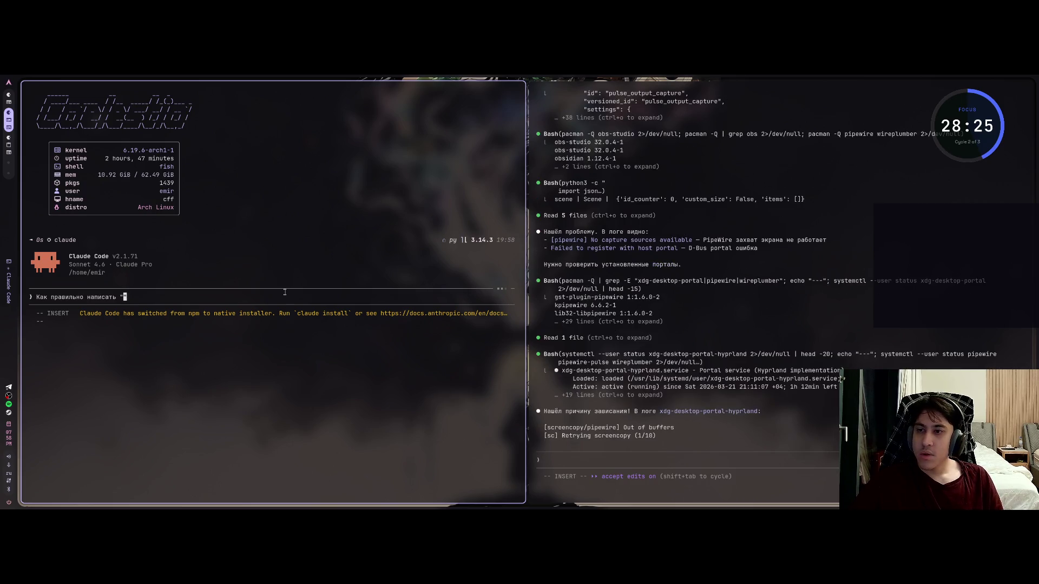
pyautogui.write('- Antivirus and antispy-software')
pyautogui.press('Return')
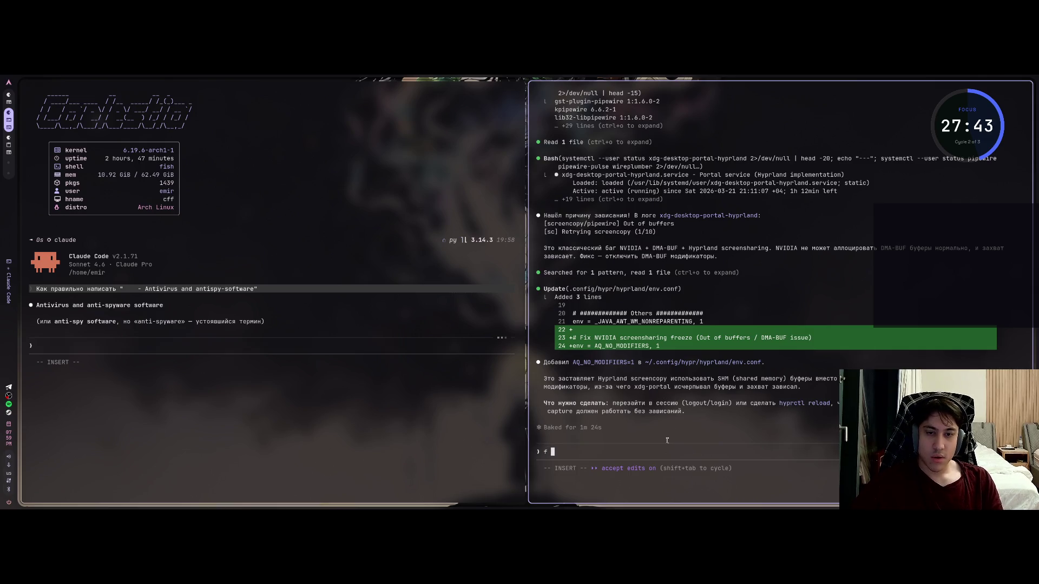
pyautogui.write('А если я дс')
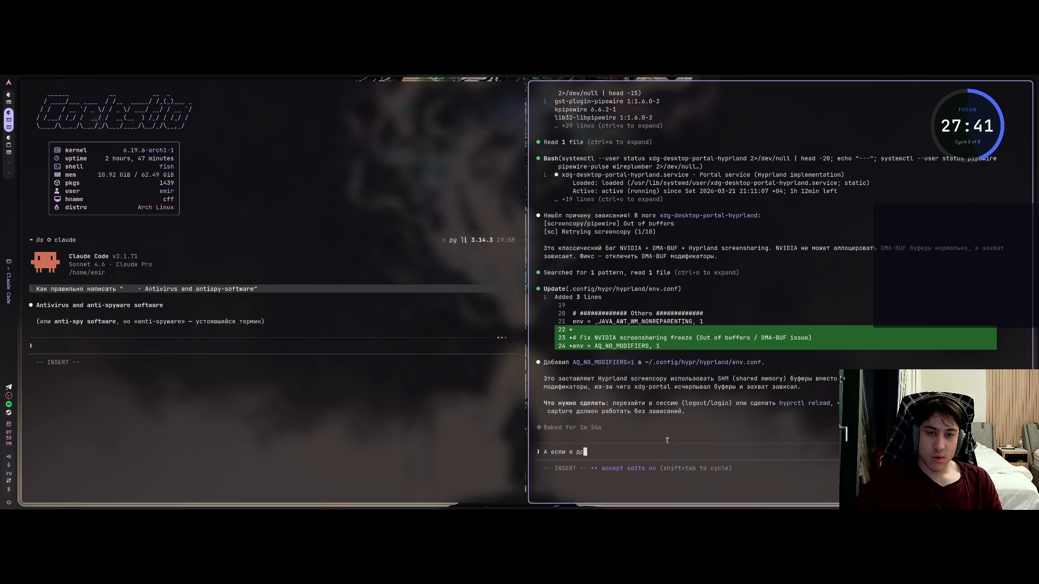
pyautogui.write(' до')
pyautogui.write('елаю ')
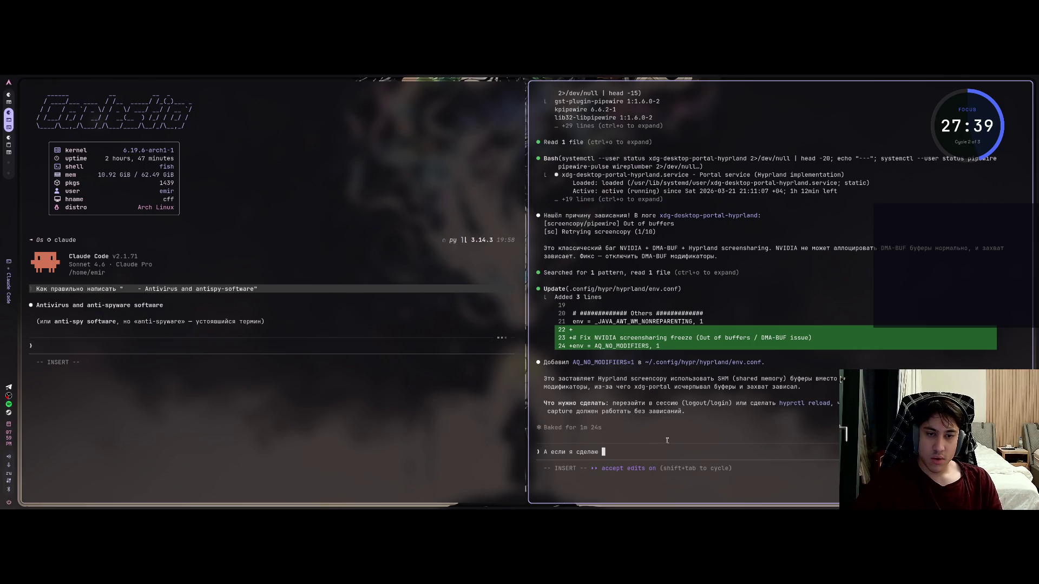
pyautogui.write('logout то')
pyautogui.write(' у меня ')
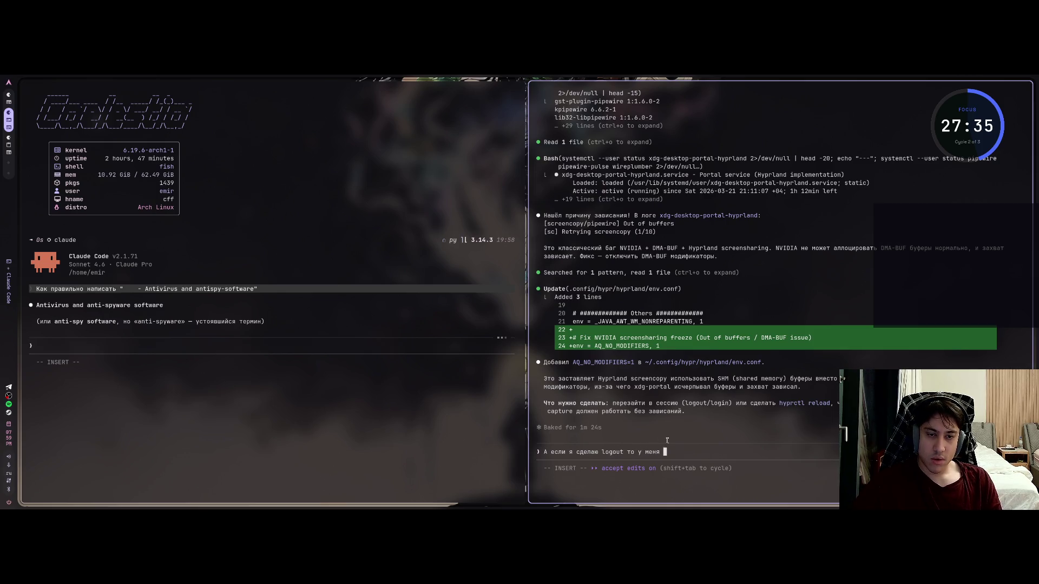
pyautogui.write('прекратит')
pyautogui.write('ься стри')
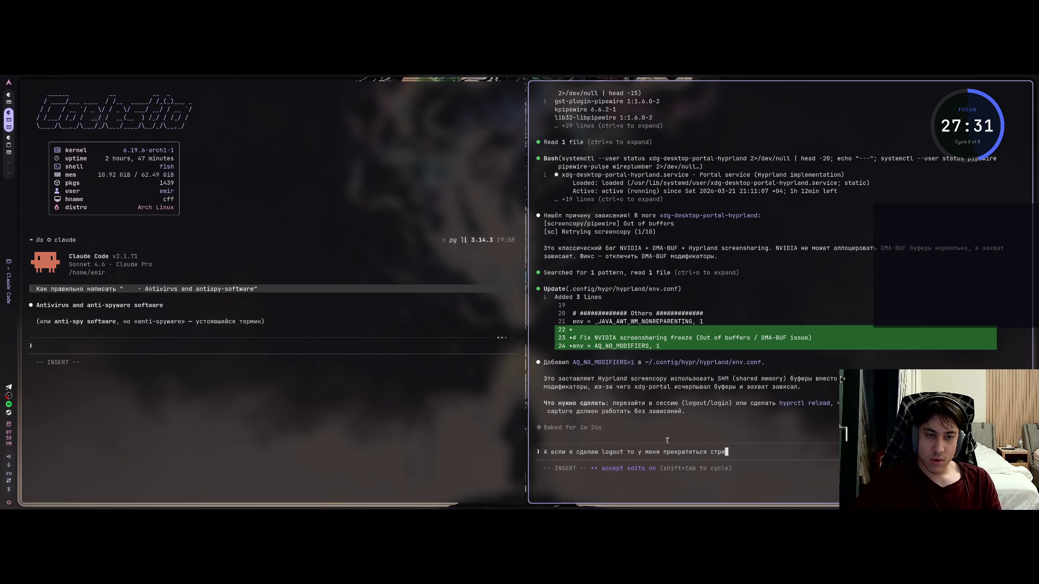
pyautogui.write('м, да?')
# Step: Ask the other session whether logout or restart applies the capture fix, then return to Obsidian
pyautogui.press('Return')
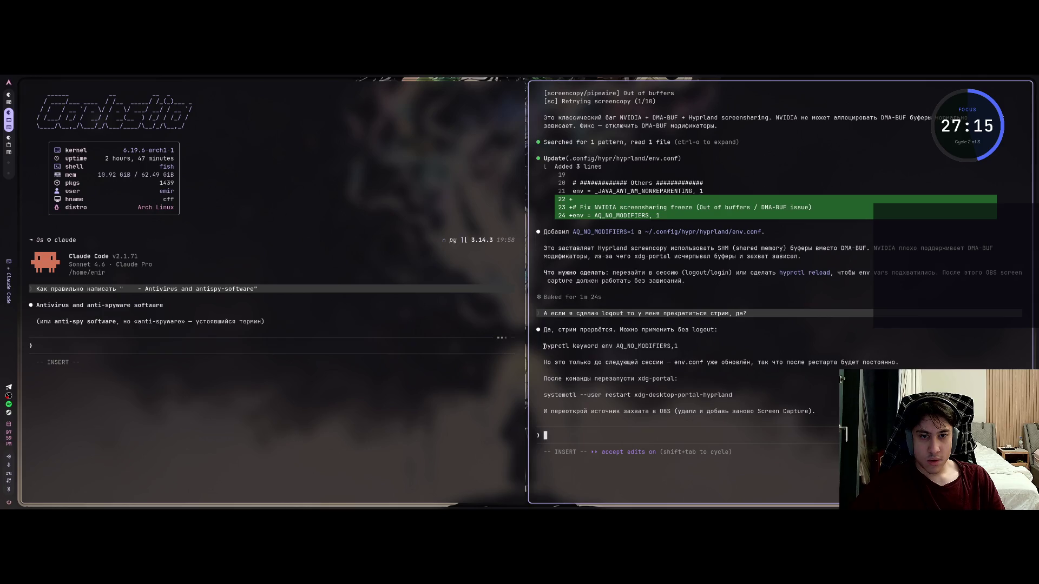
pyautogui.moveTo(543, 368); pyautogui.dragTo(674, 366)
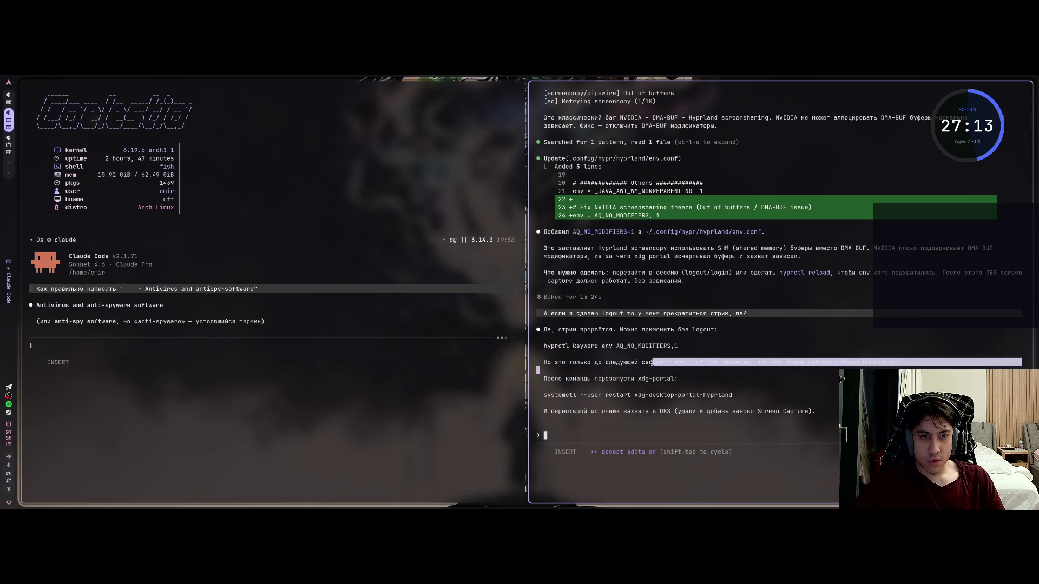
pyautogui.click(676, 368)
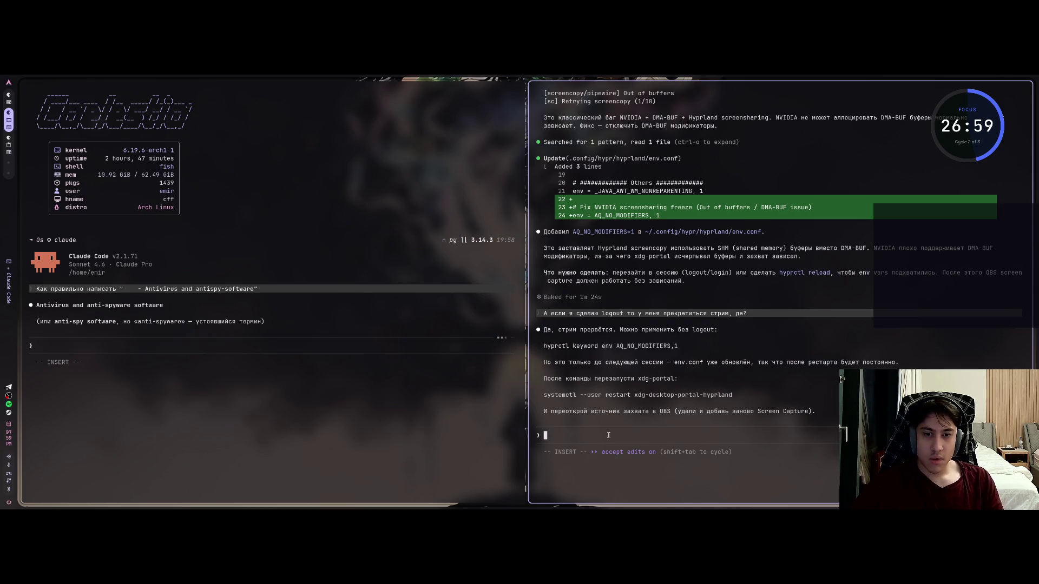
pyautogui.write('так, а можн')
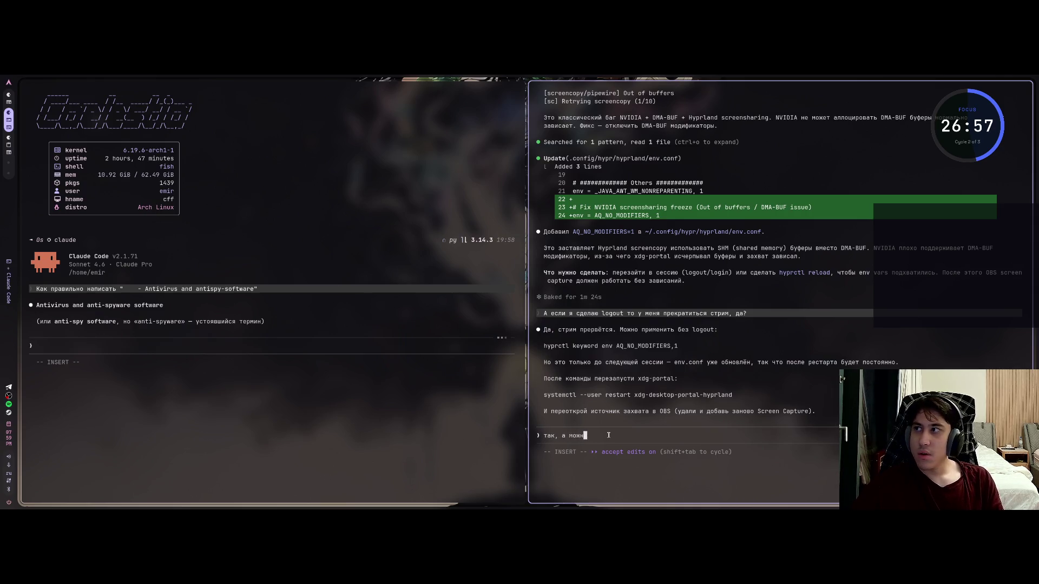
pyautogui.write('о я просто п')
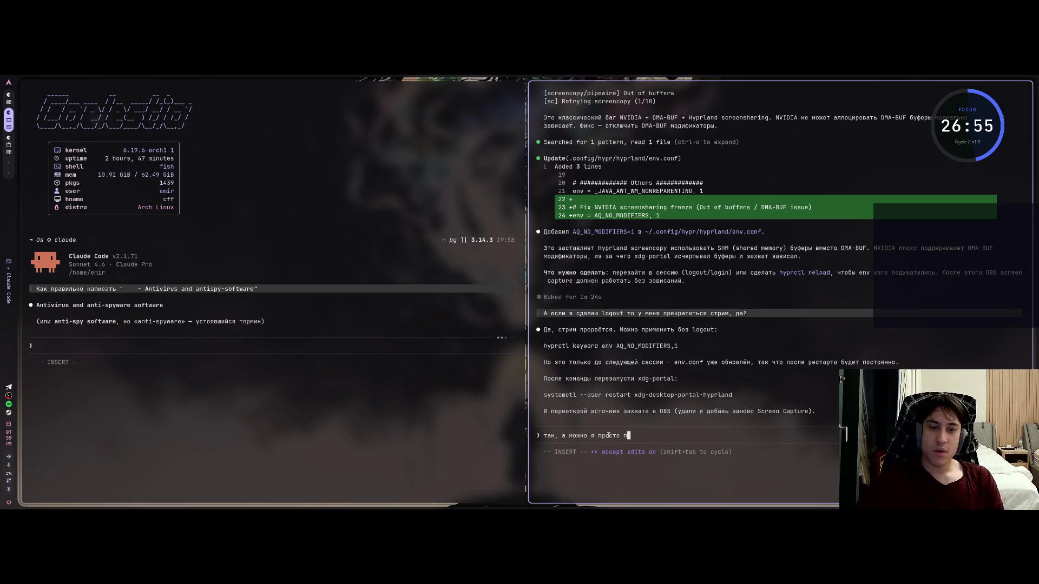
pyautogui.write('ерезапущу')
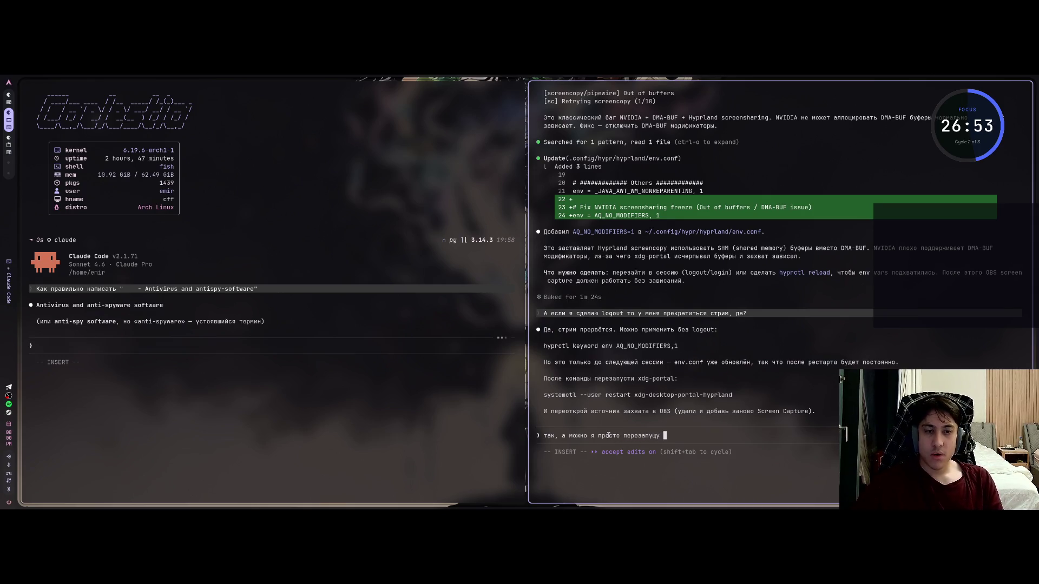
pyautogui.write(' компьют')
pyautogui.press('BackSpace')
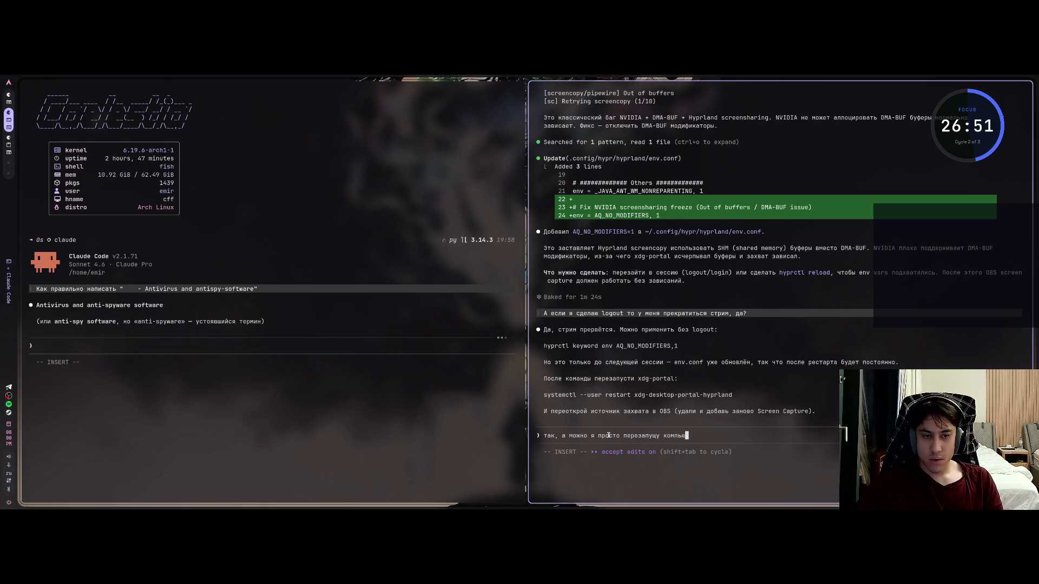
pyautogui.write('тер и все?')
pyautogui.press('Return')
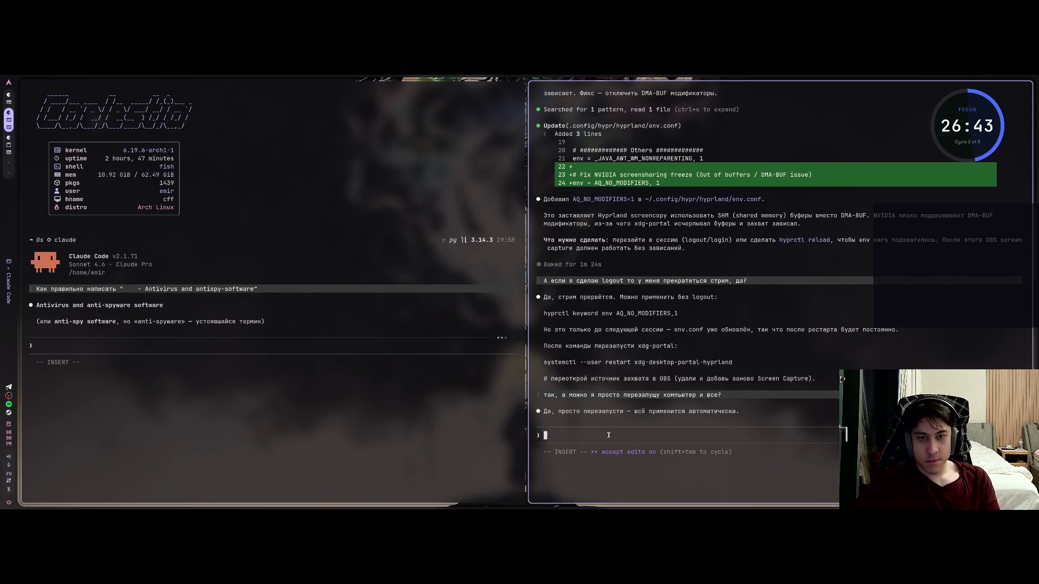
pyautogui.write('ok')
pyautogui.press('Return')
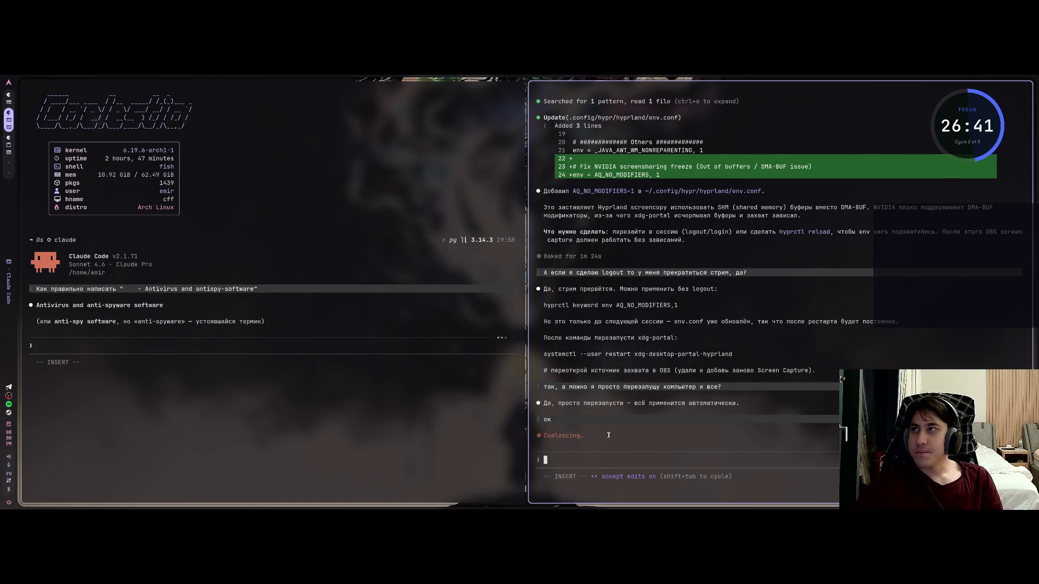
pyautogui.press('super+1')
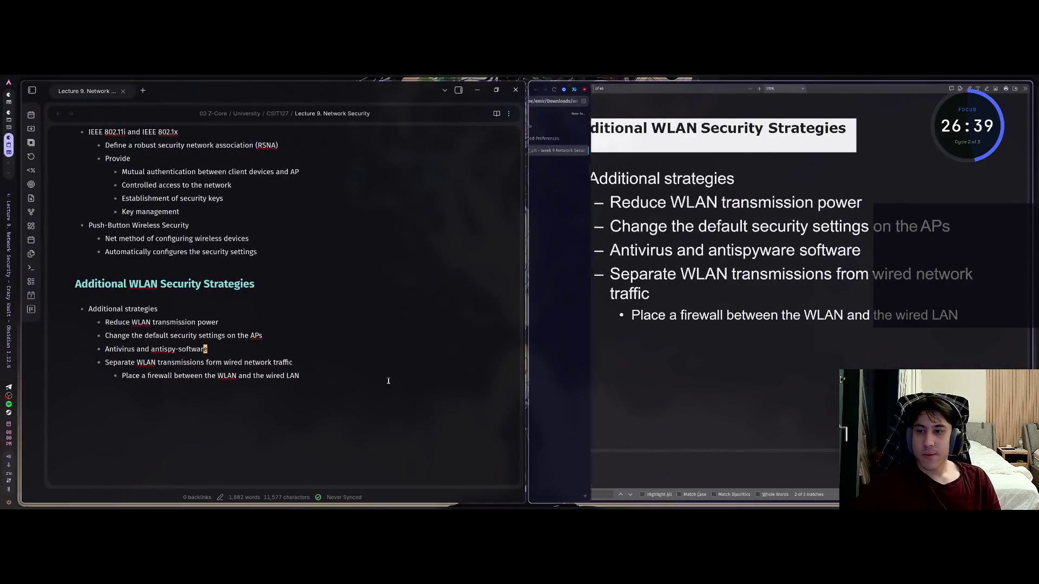
# Step: Step through the strategy bullets around the 'antispy-software' line in the note
pyautogui.click(177, 349)
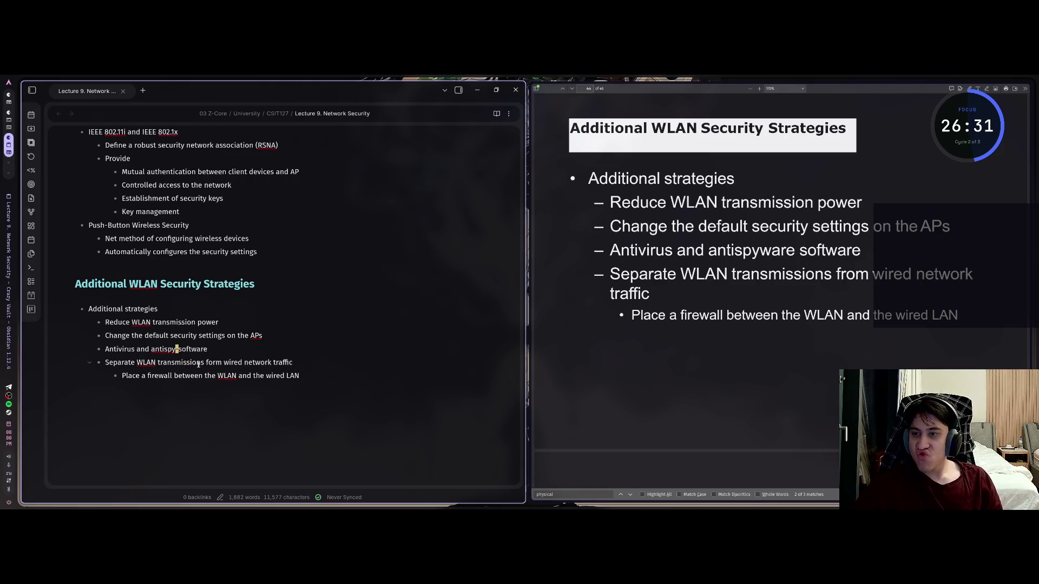
pyautogui.press('Down')
pyautogui.press('Up')
pyautogui.press('Up')
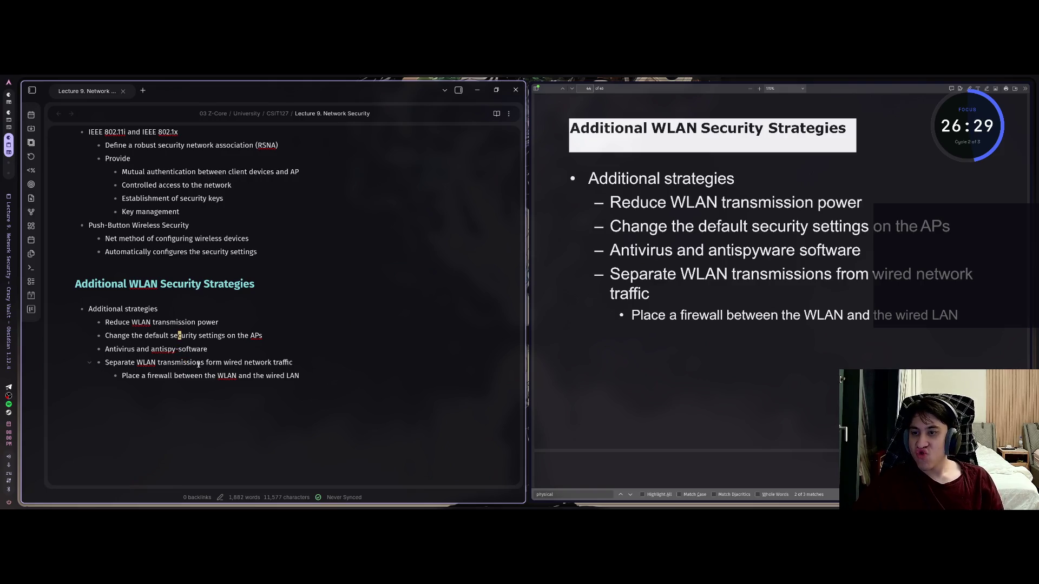
pyautogui.press('Down')
pyautogui.press('Down')
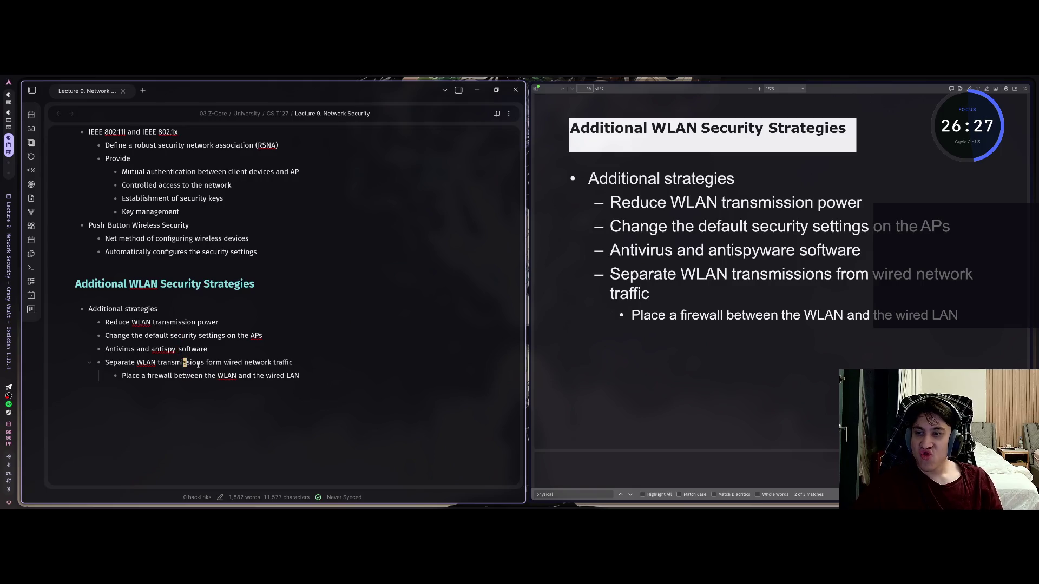
pyautogui.press('Down')
pyautogui.press('Up')
pyautogui.press('Up')
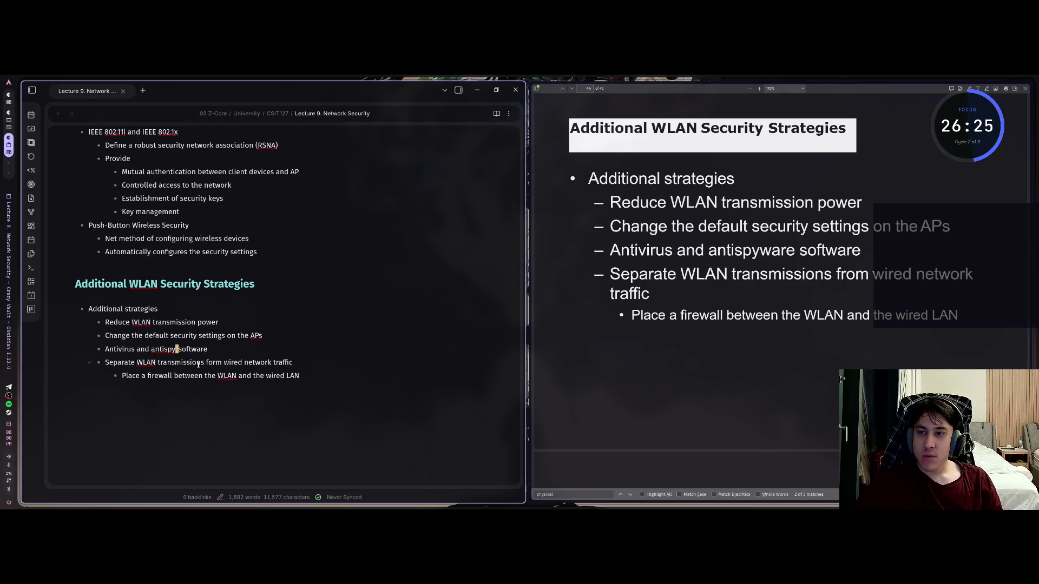
pyautogui.press('Down')
pyautogui.press('Up')
pyautogui.press('Down')
pyautogui.press('Up')
pyautogui.press('Down')
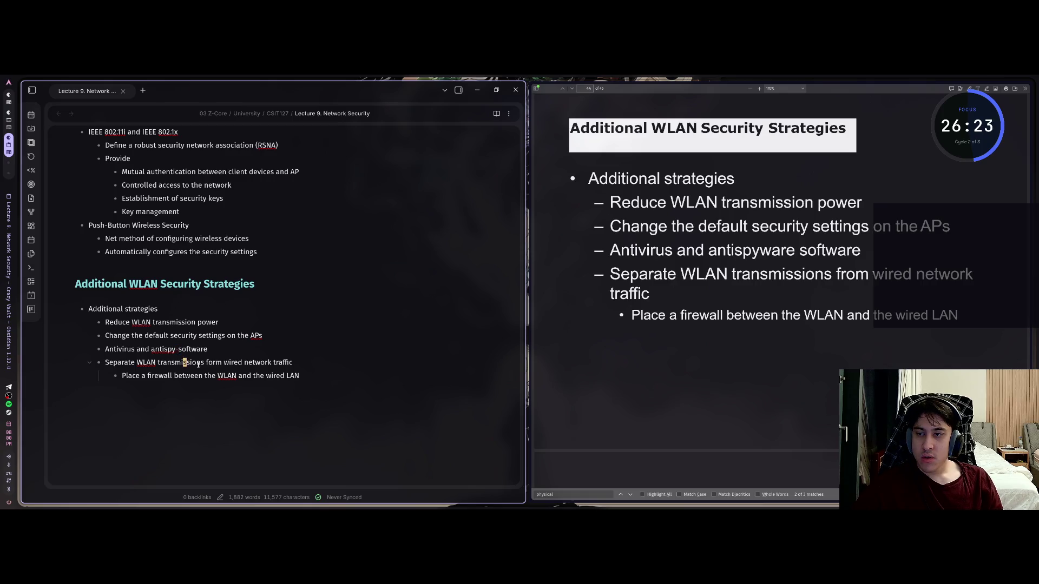
pyautogui.press('Up')
pyautogui.press('Down')
pyautogui.press('Up')
pyautogui.press('Down')
pyautogui.press('Down')
pyautogui.press('Up')
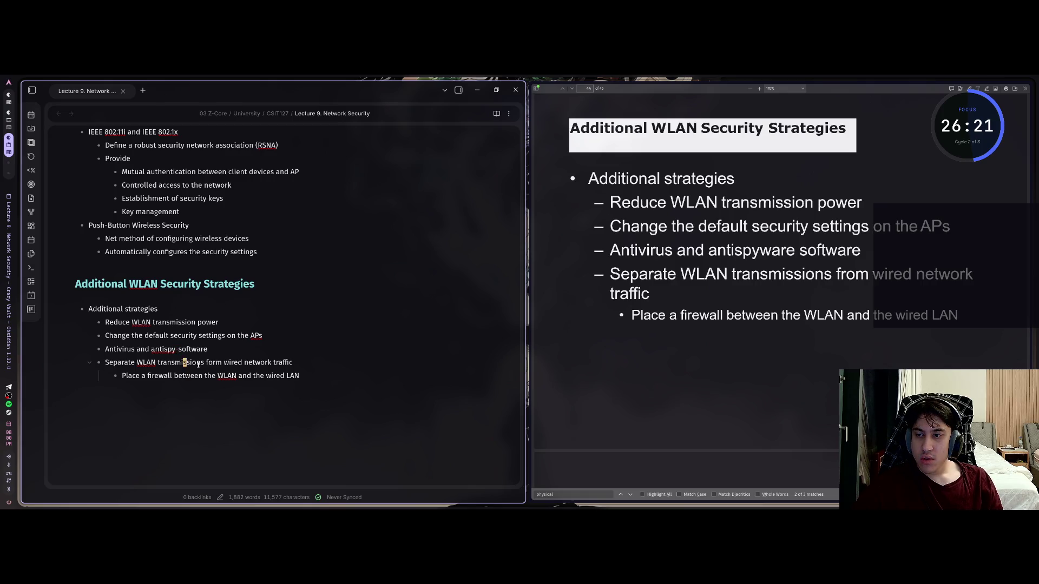
pyautogui.press('Up')
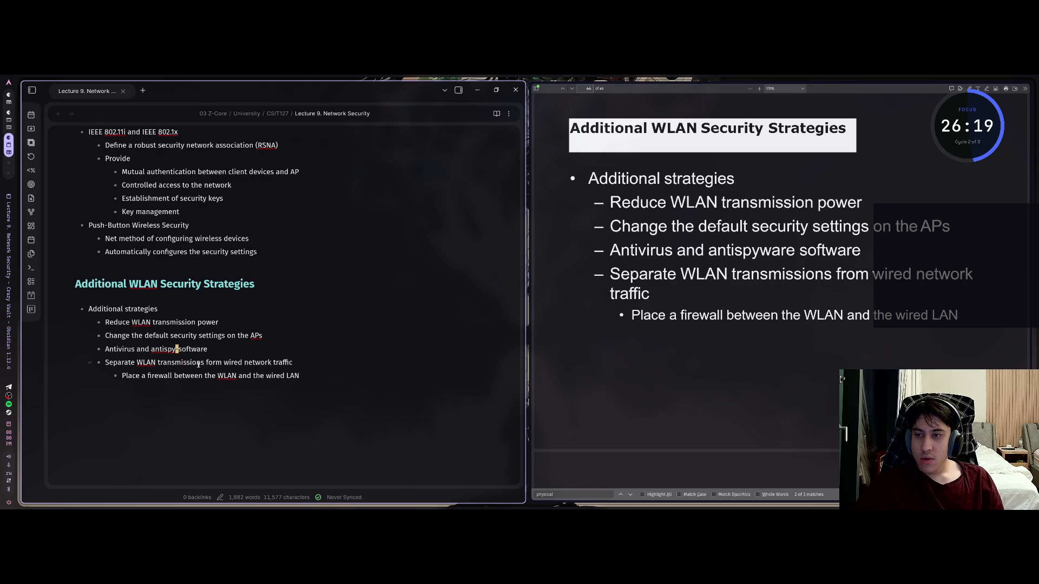
# Step: Switch workspaces back to the Claude Code terminals
pyautogui.press('super+2')
pyautogui.press('super+3')
pyautogui.press('super+4')
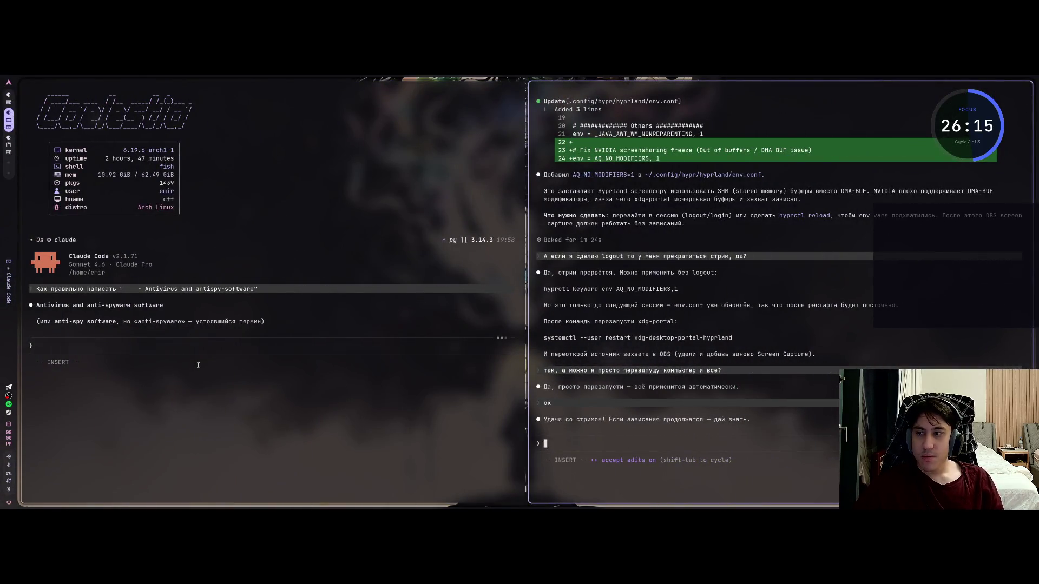
# Step: Mark 'anti-spyware' in Claude's answer, close that session and return to Obsidian
pyautogui.click(198, 364)
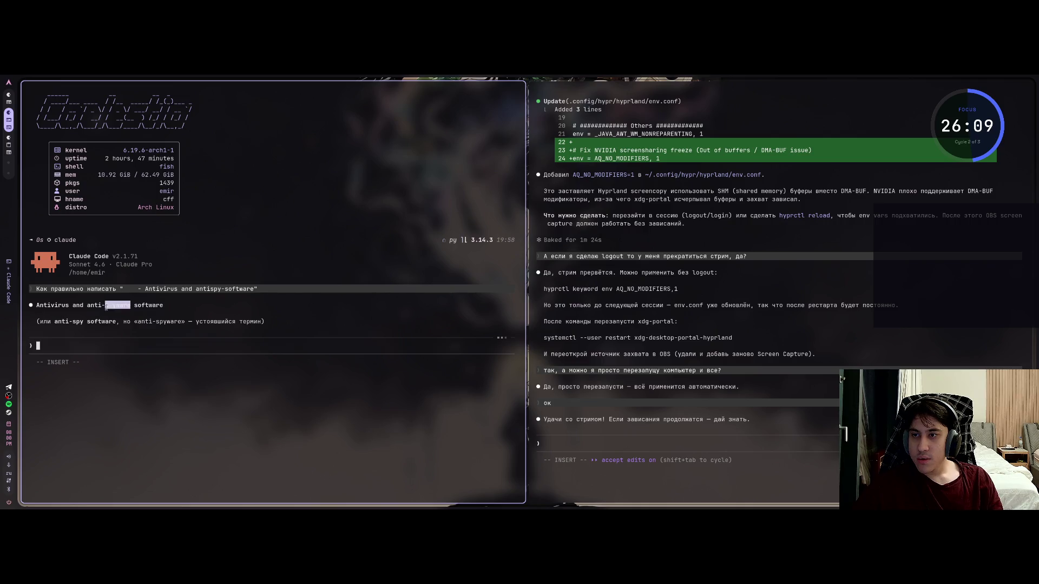
pyautogui.moveTo(131, 305); pyautogui.dragTo(87, 307)
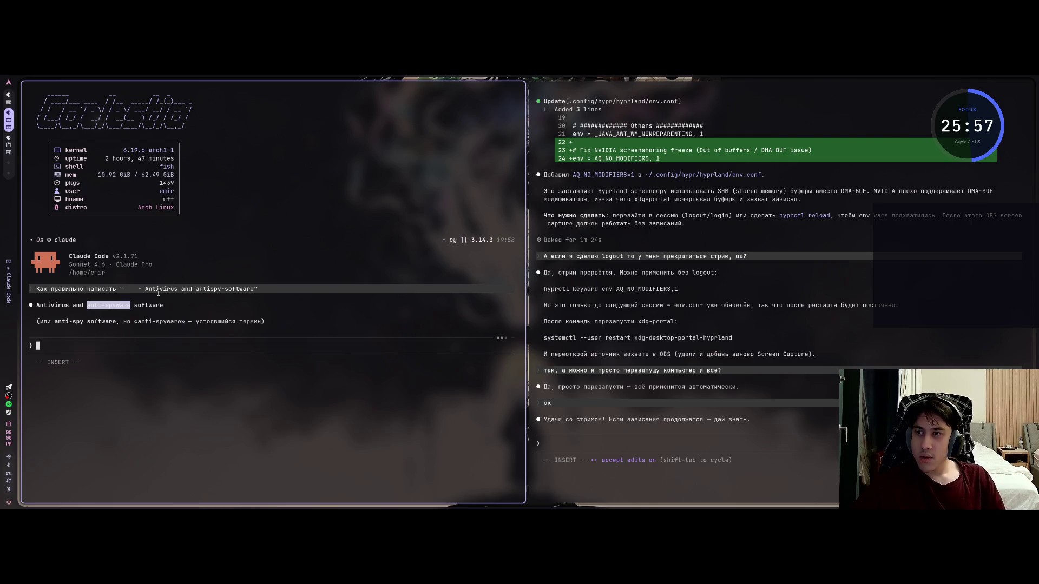
pyautogui.press('super+q')
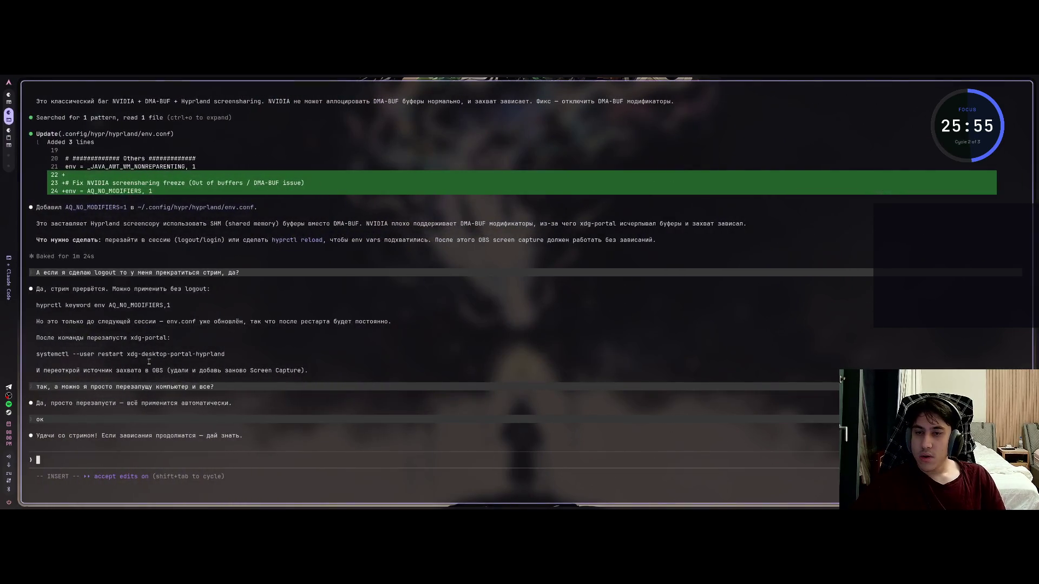
pyautogui.press('super+2')
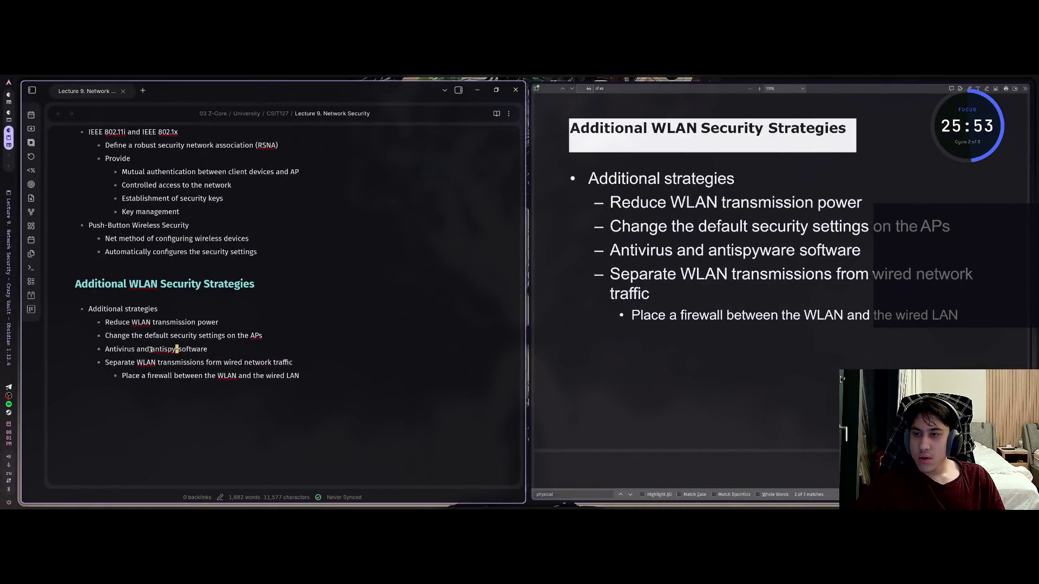
# Step: Delete the misspelled 'antispy-software', leaving the bullet at 'Antivirus and'
pyautogui.click(150, 349)
pyautogui.tripleClick(154, 351)
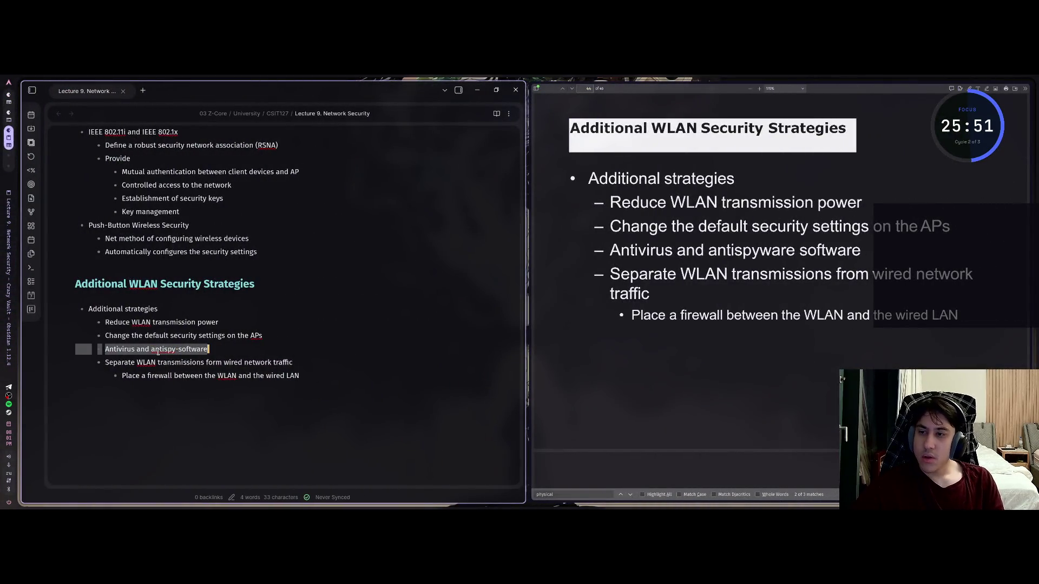
pyautogui.click(155, 351)
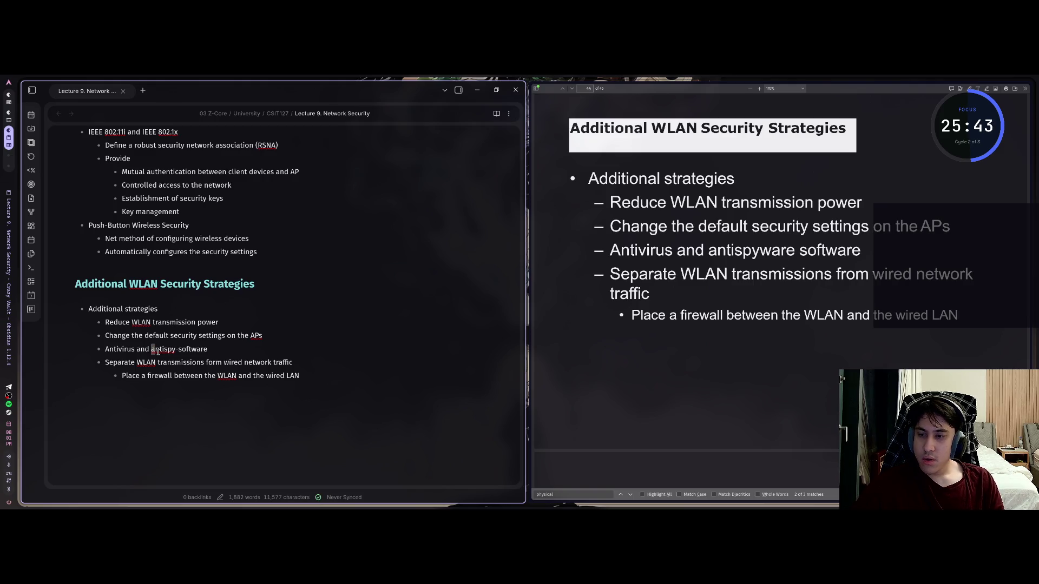
pyautogui.press('v')
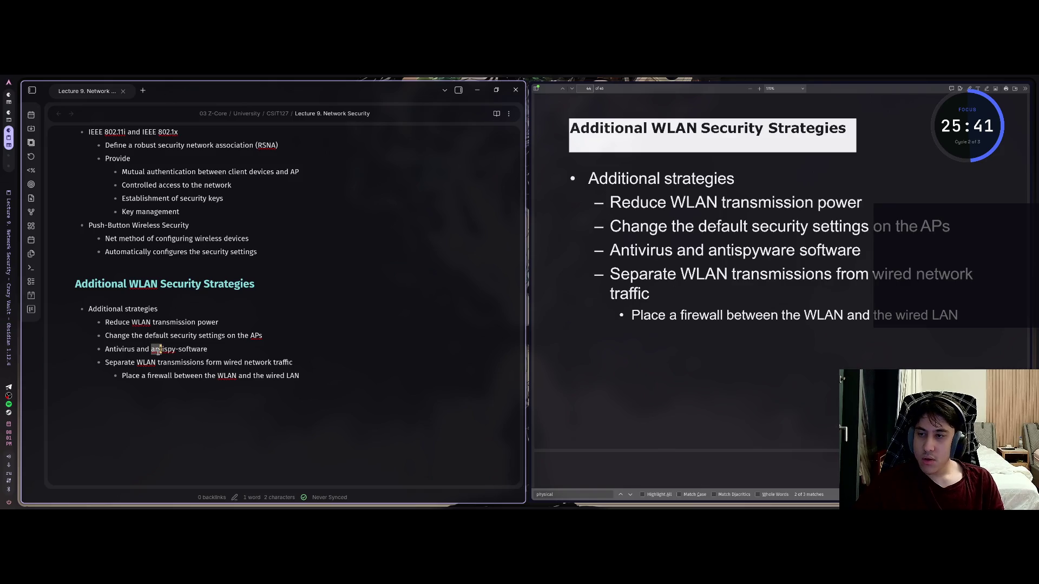
pyautogui.press('e')
pyautogui.press('e')
pyautogui.press('e')
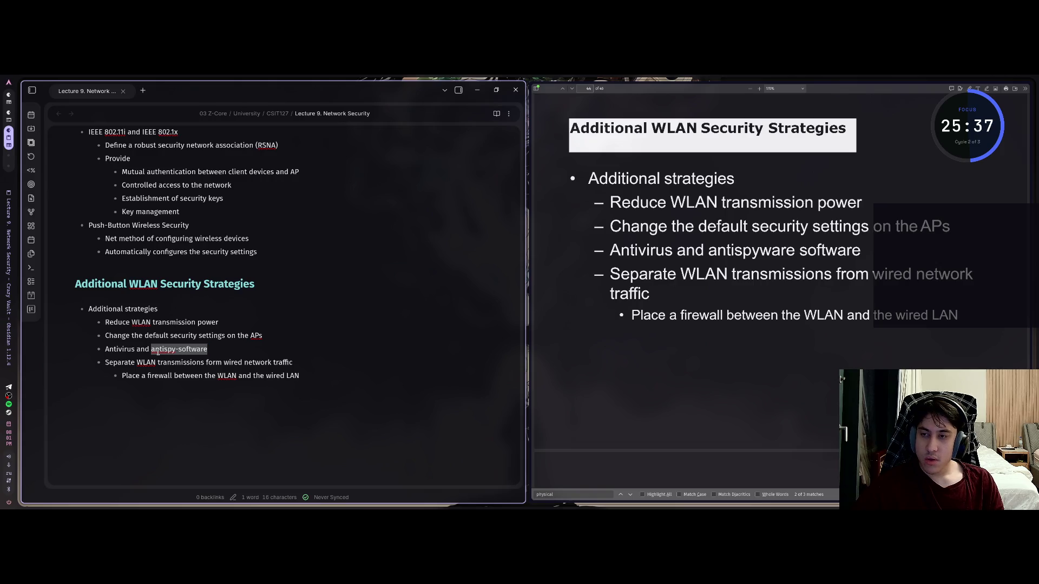
pyautogui.press('BackSpace')
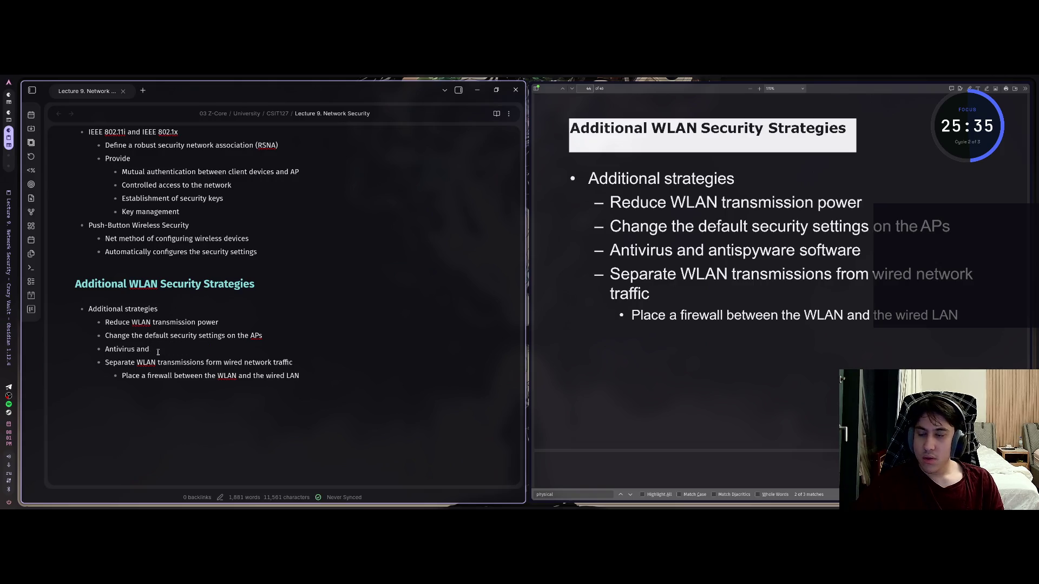
pyautogui.write('a')
pyautogui.press('BackSpace')
# Step: Cycle through the workspaces past Claude Code and back to the note
pyautogui.press('super+Right')
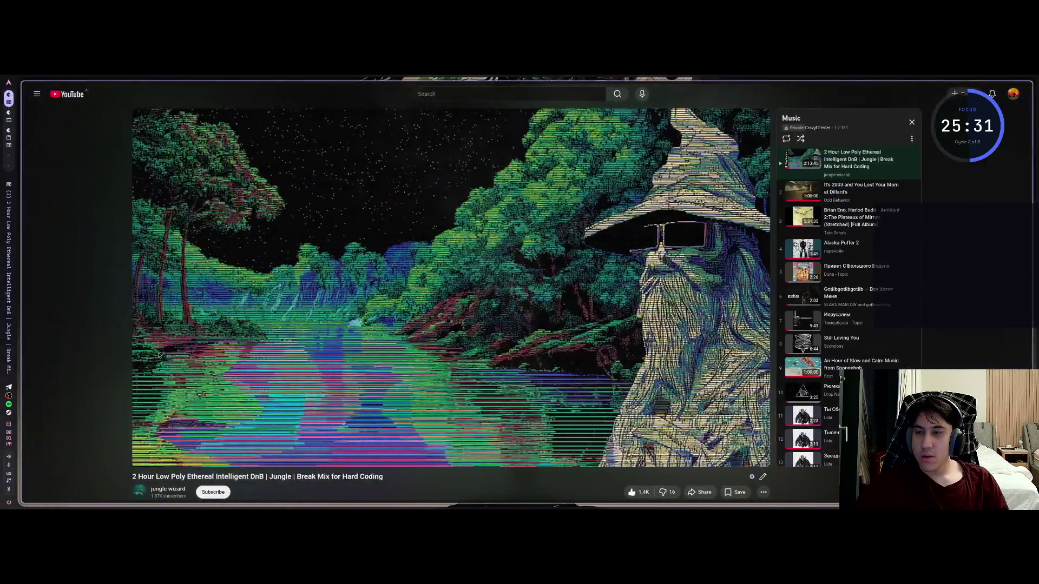
pyautogui.press('super+Right')
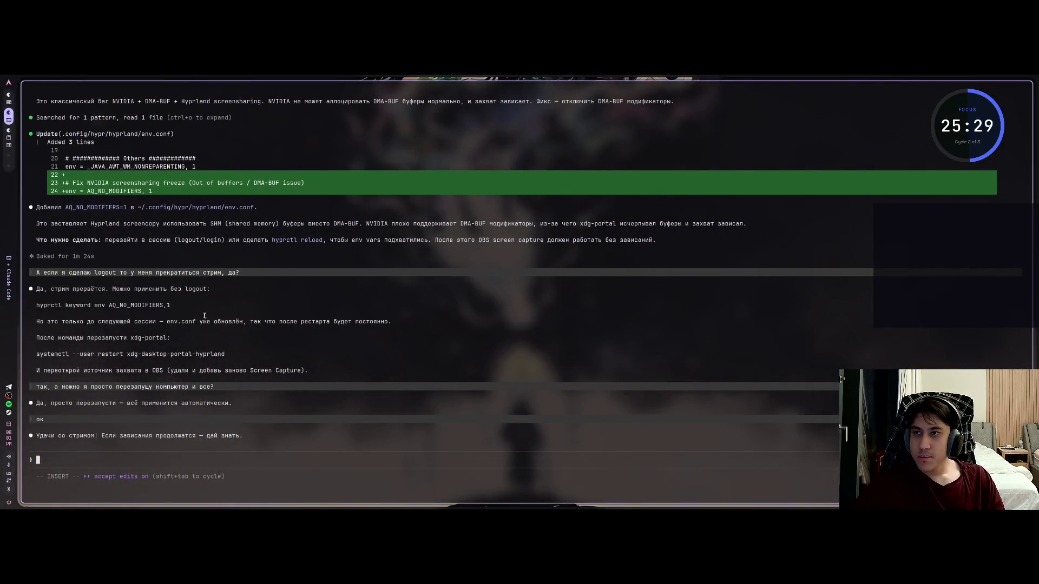
pyautogui.press('super+Right')
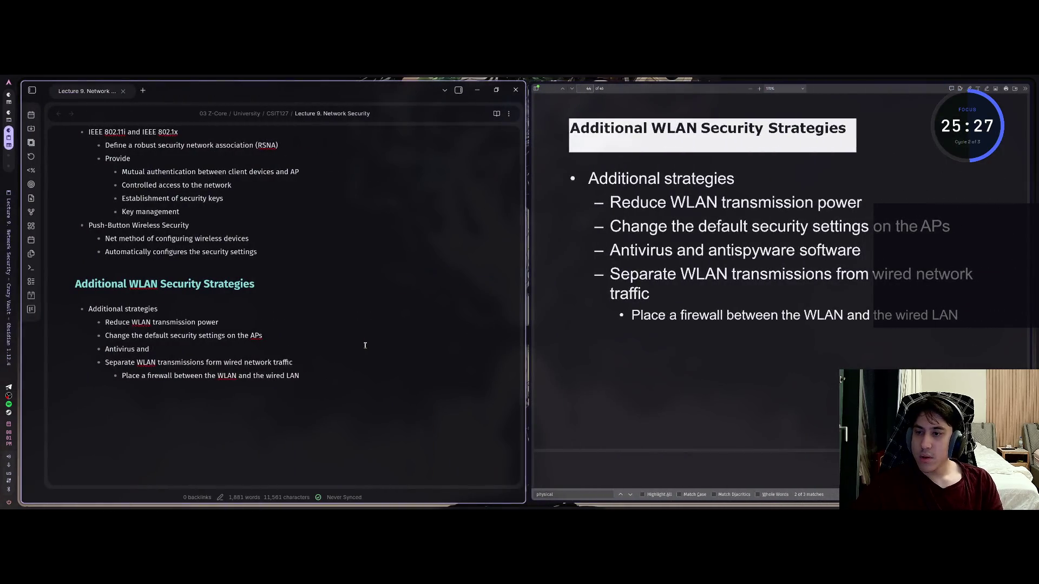
pyautogui.write('anti-sp')
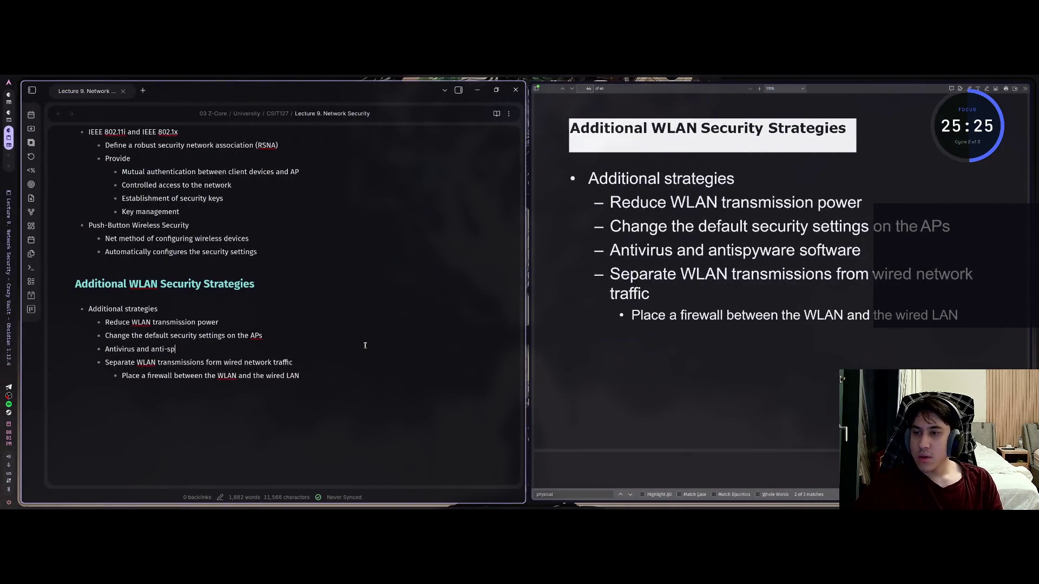
pyautogui.write('yware sof')
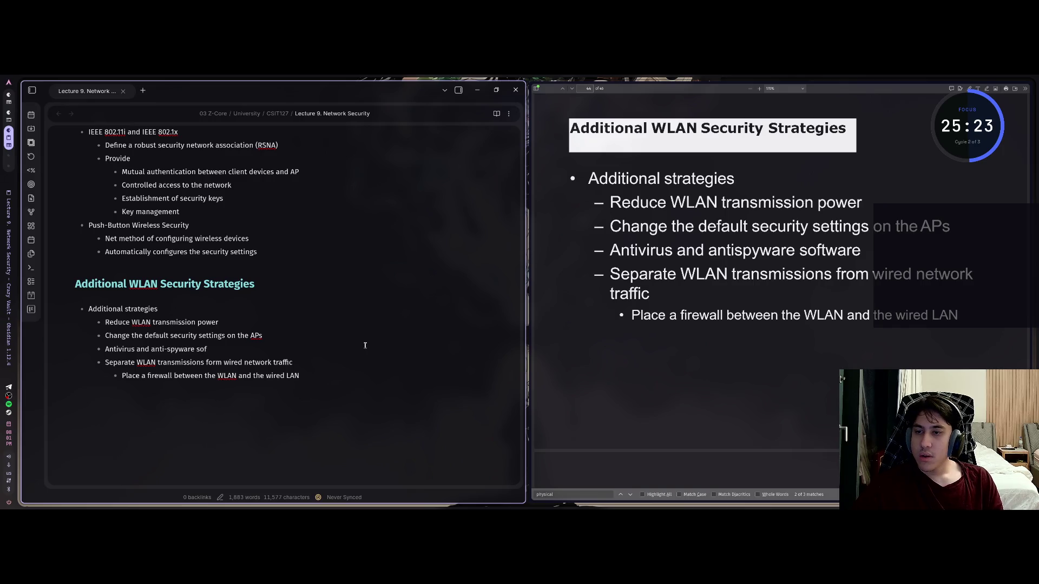
pyautogui.write('tw')
# Step: Complete the bullet as 'Antivirus and anti-spyware software' and move to the firewall bullet's end
pyautogui.press('Escape')
pyautogui.press('Down')
pyautogui.press('Down')
pyautogui.press('End')
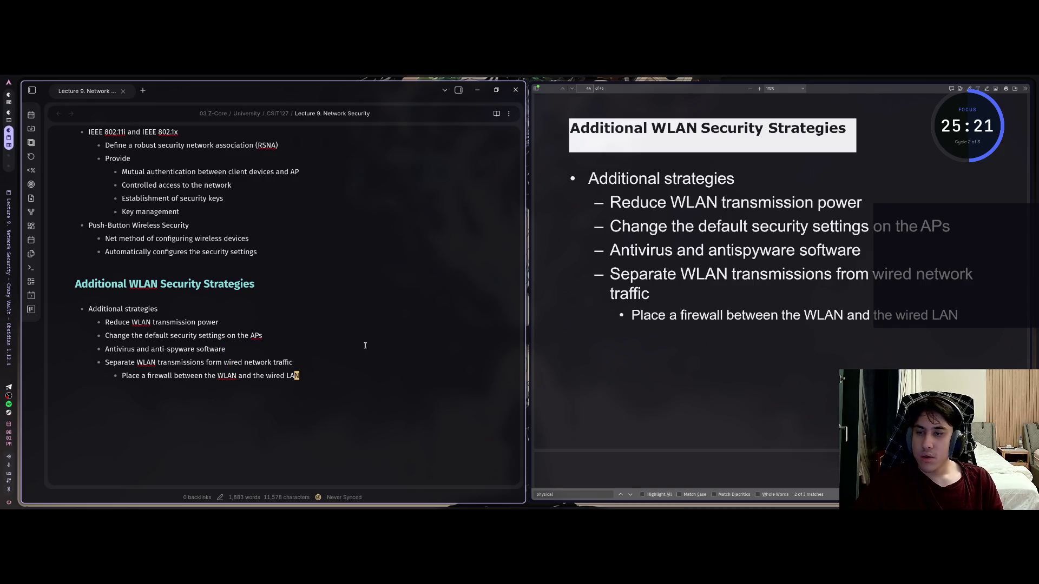